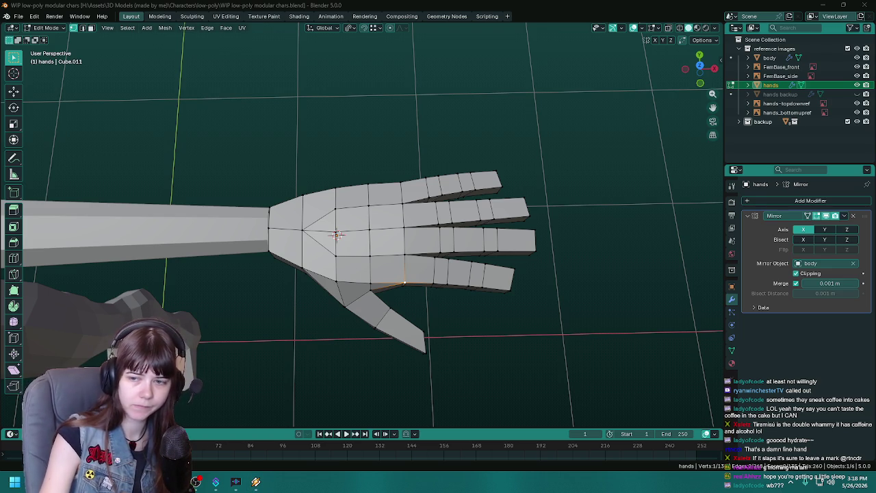
- Unhide the 'hands backup' copy to compare it with the hand, then hide it again
left_click_drag(467, 320, 563, 204)
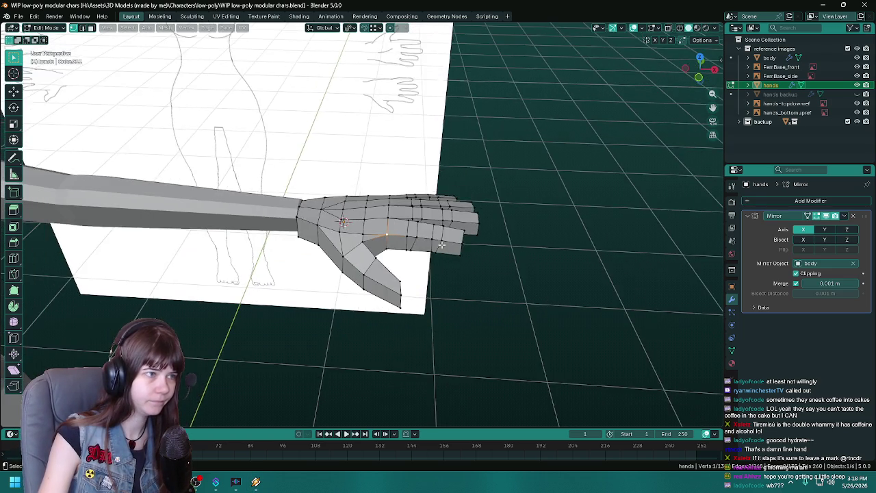
key("Tab")
key("alt+h")
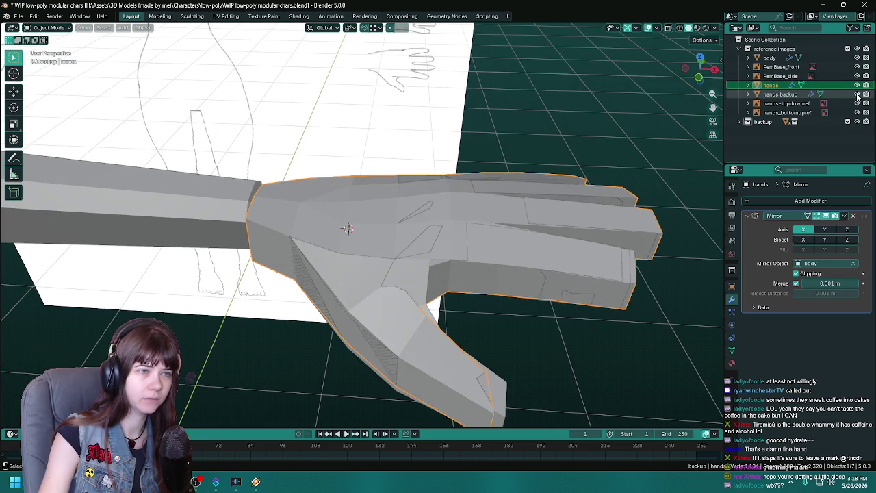
left_click(780, 93)
key("g")
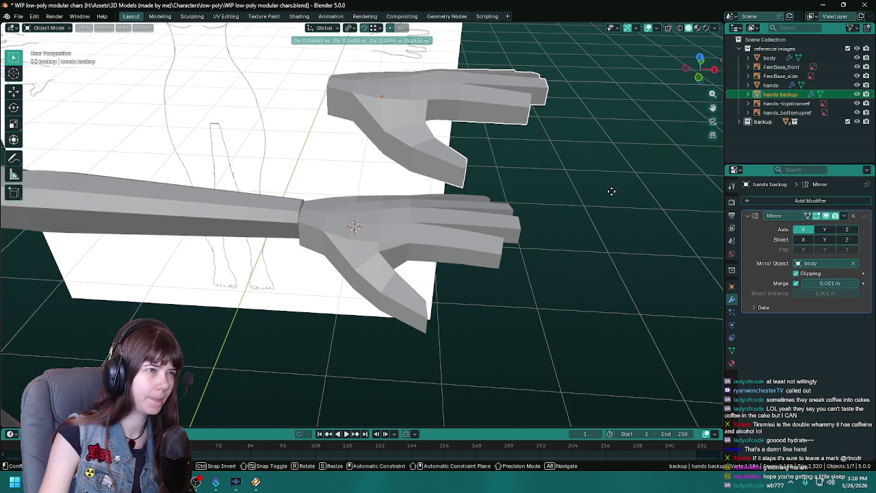
right_click(612, 191)
left_click(856, 94)
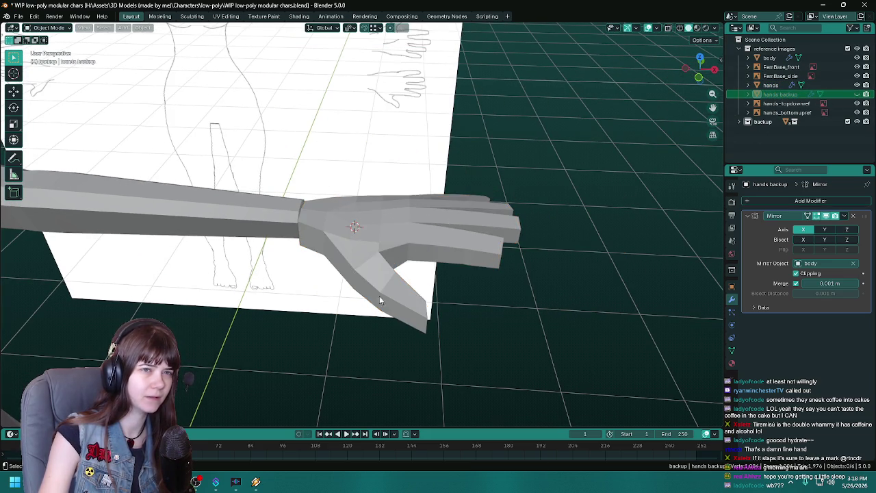
- Save the file and frame the 'hands' object in the view
left_click_drag(411, 205, 371, 226)
key("ctrl+s")
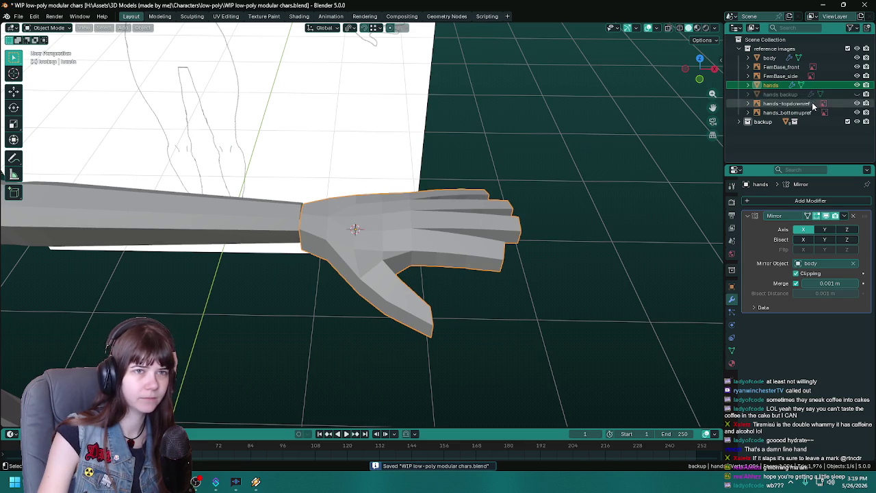
left_click(841, 86)
scroll("down", 3)
left_click_drag(466, 287, 351, 378)
key("KP_Decimal")
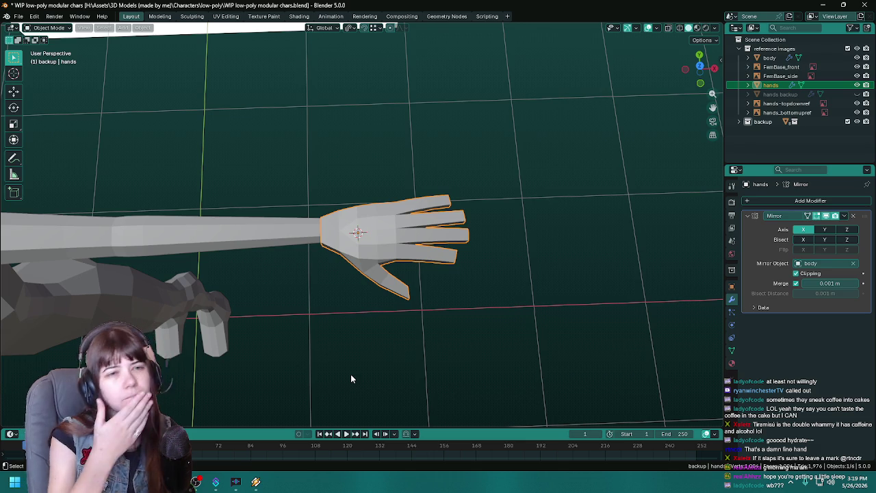
- Duplicate the hand in place and rename the copy 'hands'
left_click_drag(350, 378, 346, 301)
key("shift+d")
key("Escape")
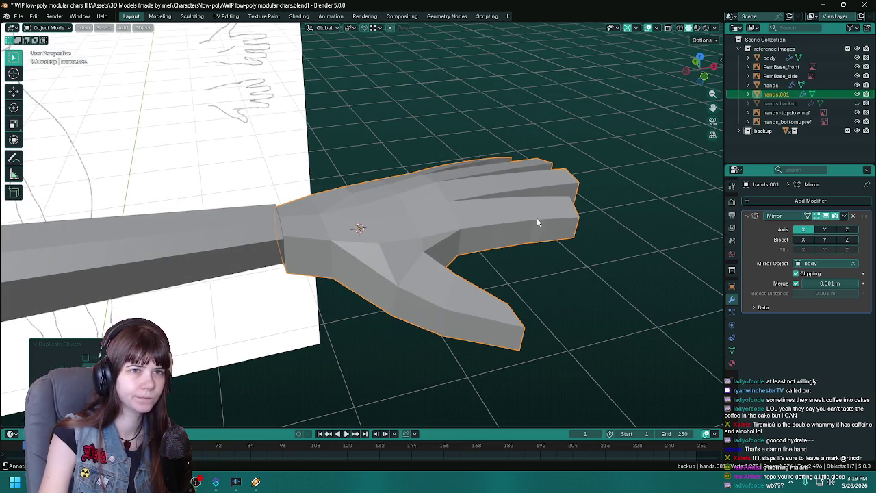
double_click(791, 94)
type("hands")
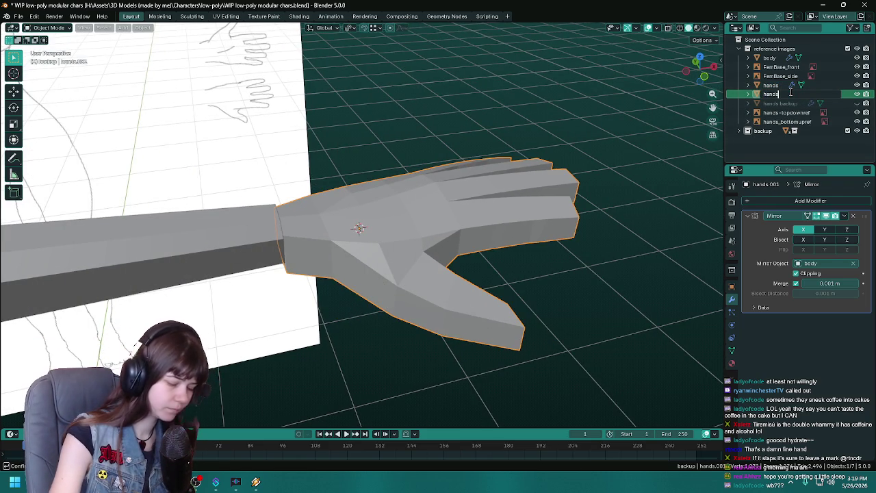
key("Return")
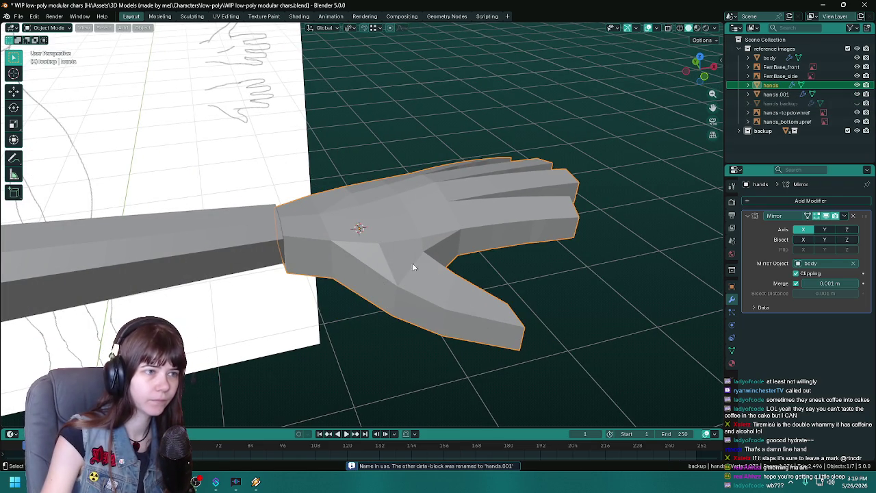
- Hide the 'hands' copy, save, and join the remaining hand into the body mesh
left_click_drag(531, 233, 397, 237)
key("h")
left_click(397, 237)
scroll("down", 3)
scroll("down", 3)
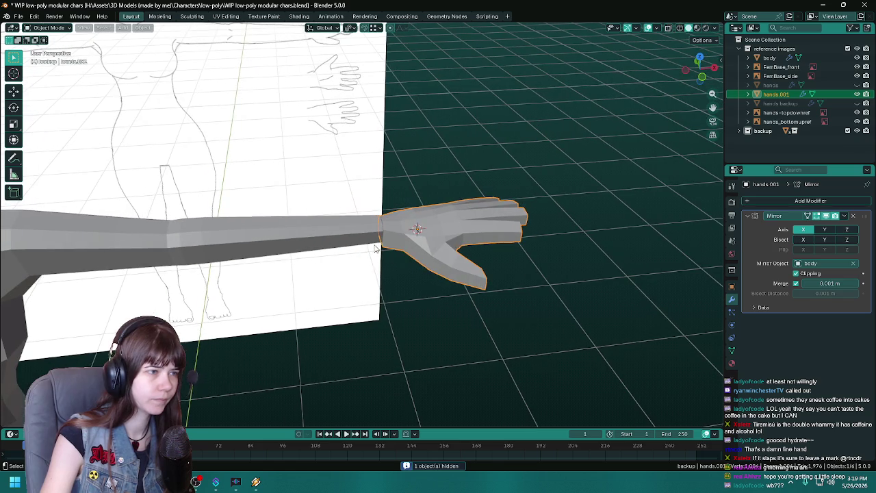
key("ctrl+s")
left_click(342, 229)
key("ctrl+j")
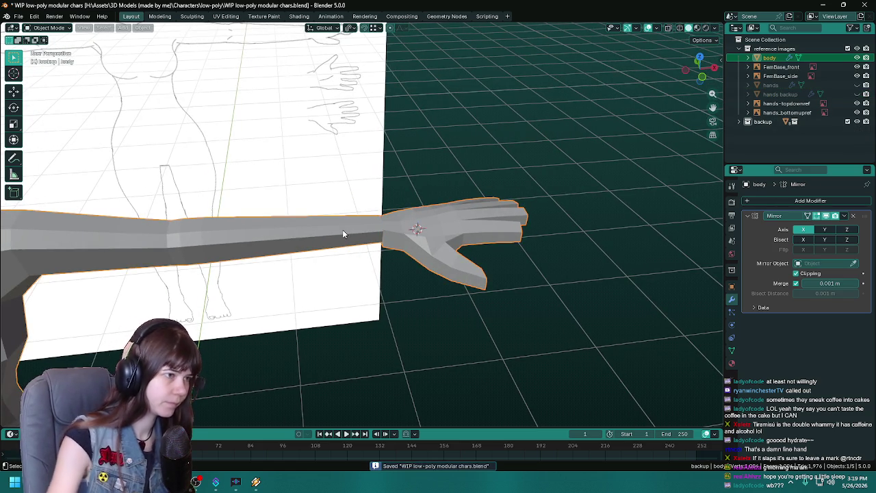
left_click_drag(343, 229, 411, 251)
- Edit the joined body mesh and orbit around the arm-to-hand wrist seam, saving once
scroll("up", 3)
key("Tab")
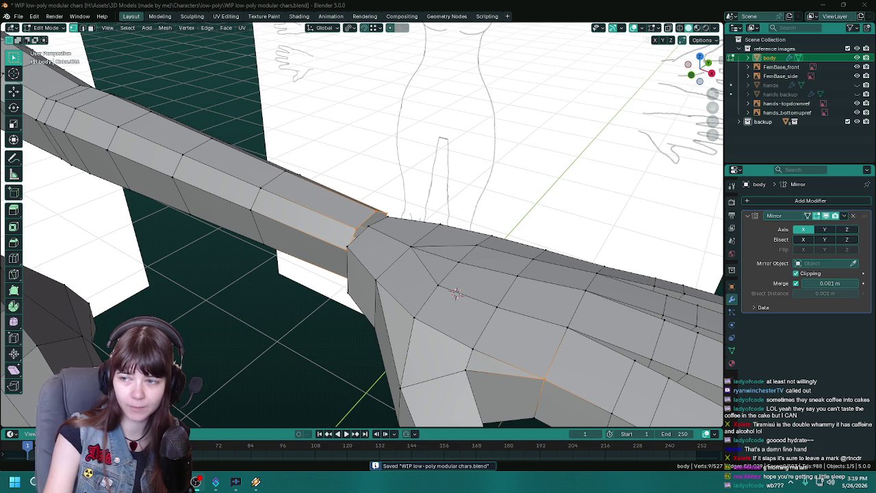
left_click_drag(456, 293, 375, 298)
key("ctrl+s")
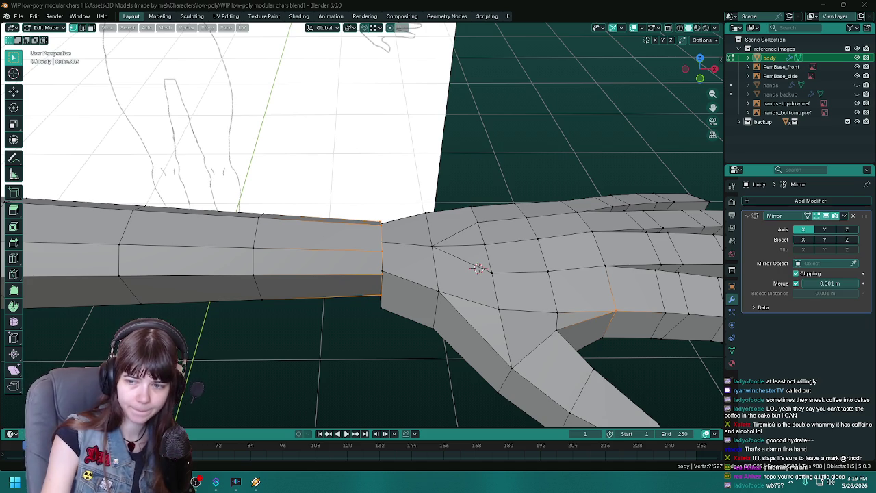
left_click_drag(359, 290, 391, 257)
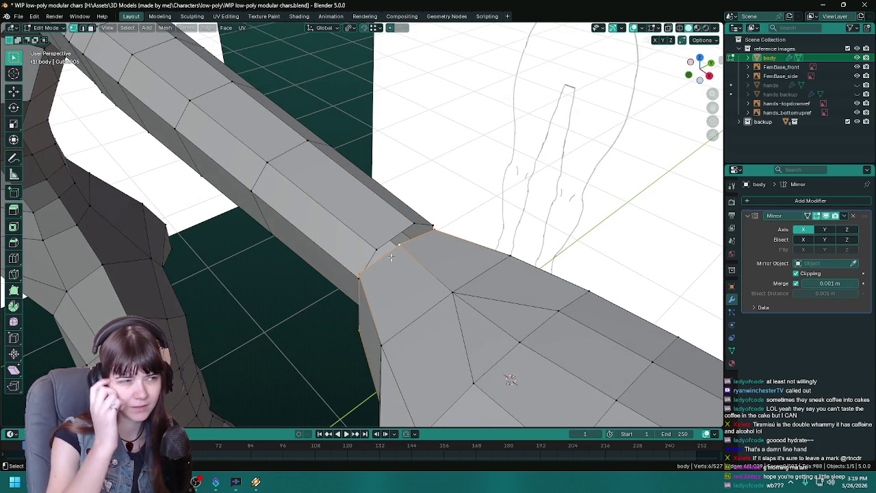
left_click_drag(391, 257, 342, 192)
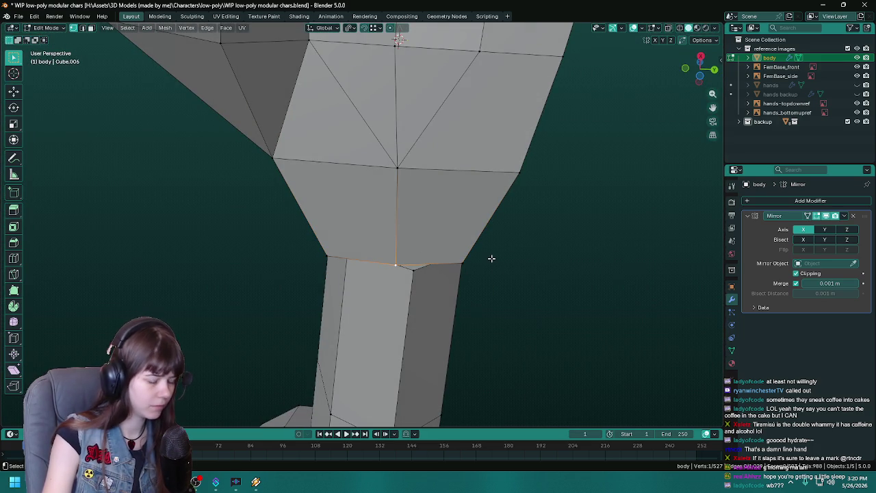
- Bevel the leg-torso junction with Affect set to Vertices and a 0.1 m width
key("ctrl+b")
key("Escape")
key("ctrl+b")
left_click(548, 290)
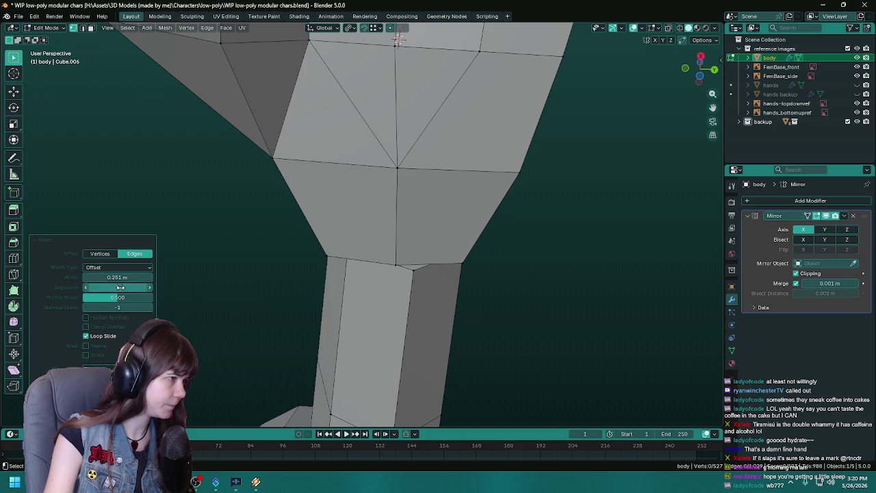
left_click(102, 253)
left_click_drag(115, 277, 121, 277)
left_click(117, 278)
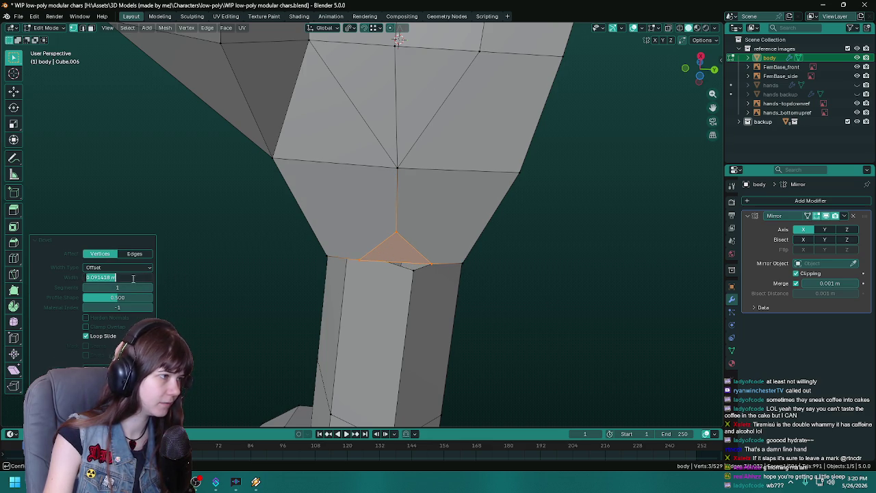
type("0.1")
key("Return")
- Inspect the bevelled leg-hip junction from below and save the file
left_click_drag(307, 285, 509, 281)
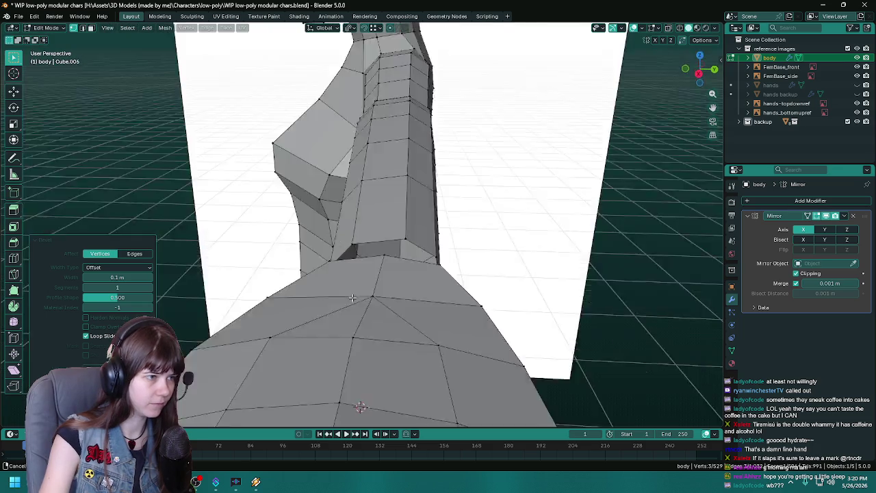
key("ctrl+r")
key("Escape")
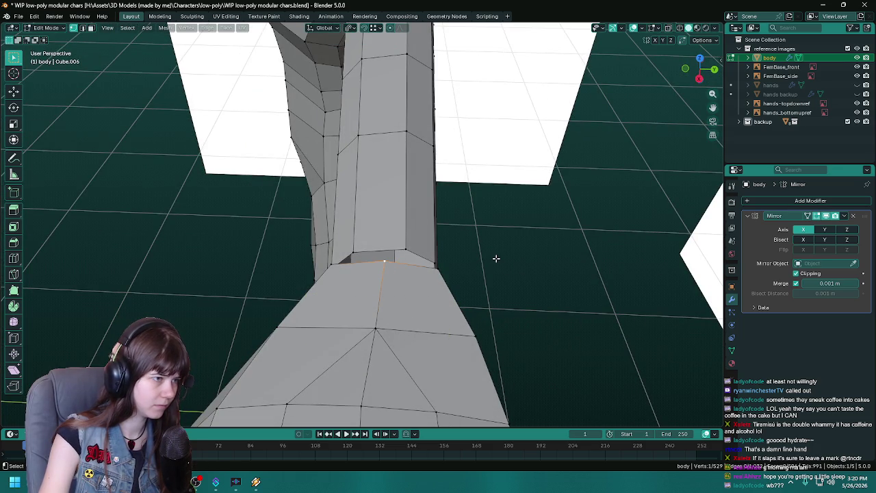
left_click_drag(493, 277, 438, 260)
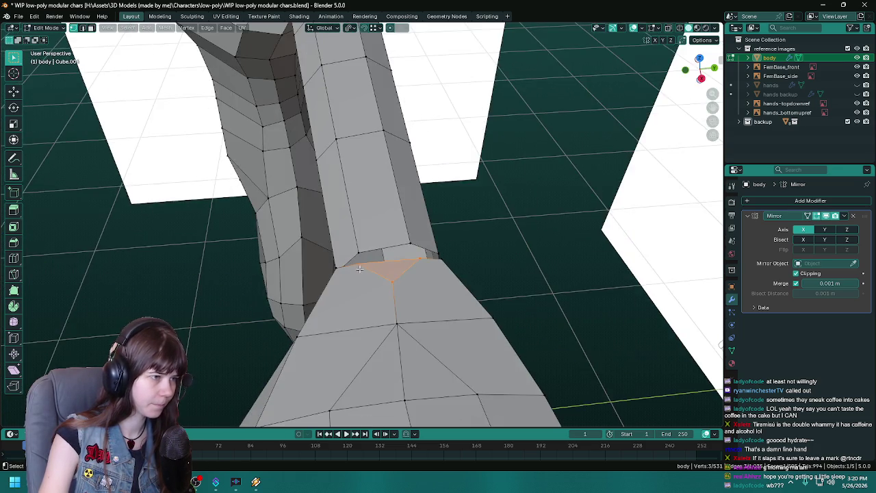
scroll("up", 3)
scroll("up", 3)
scroll("down", 3)
left_click_drag(432, 227, 340, 269)
key("ctrl+s")
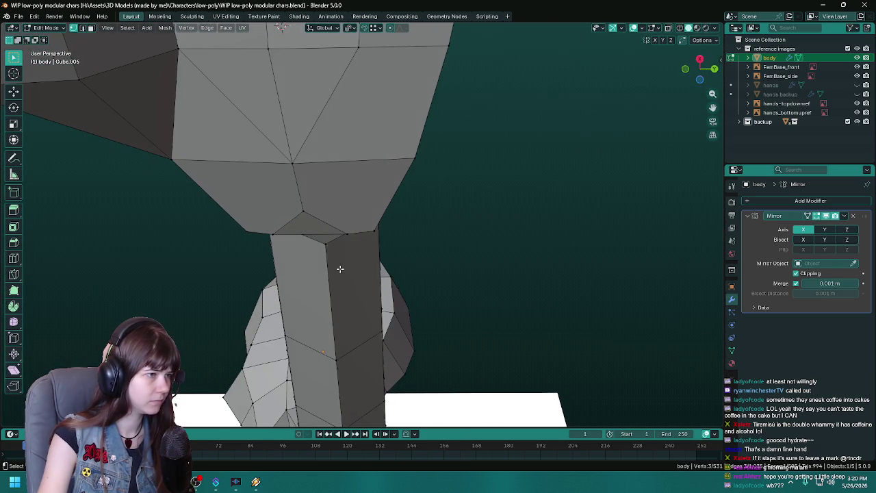
- Merge the first stray vertex pairs around the crotch bevel using At Last
key("m")
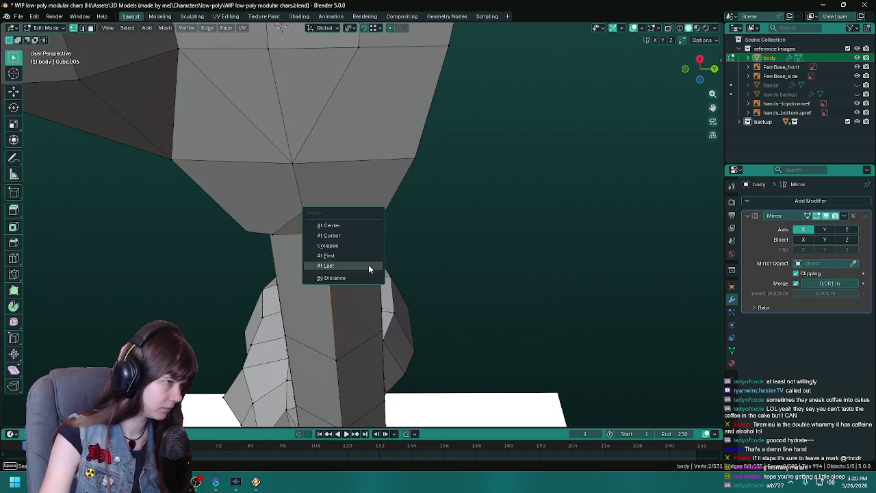
left_click(368, 264)
key("x")
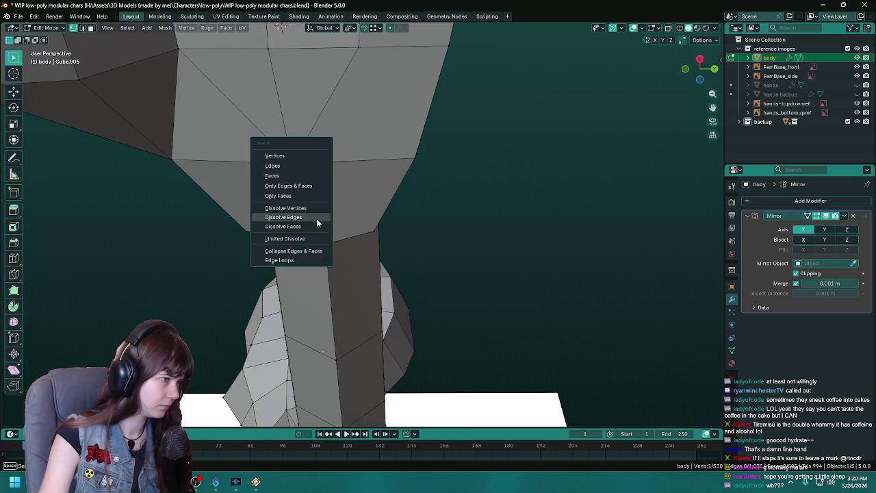
key("Escape")
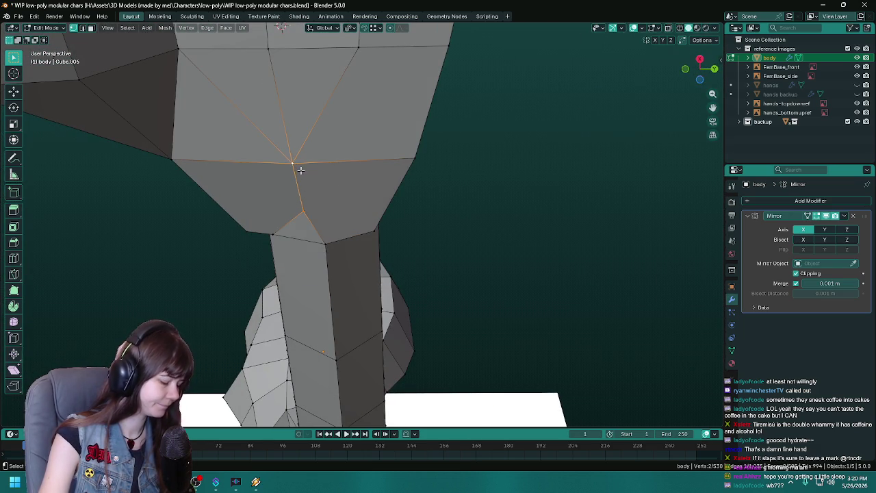
key("m")
left_click(300, 170)
left_click_drag(196, 213, 464, 257)
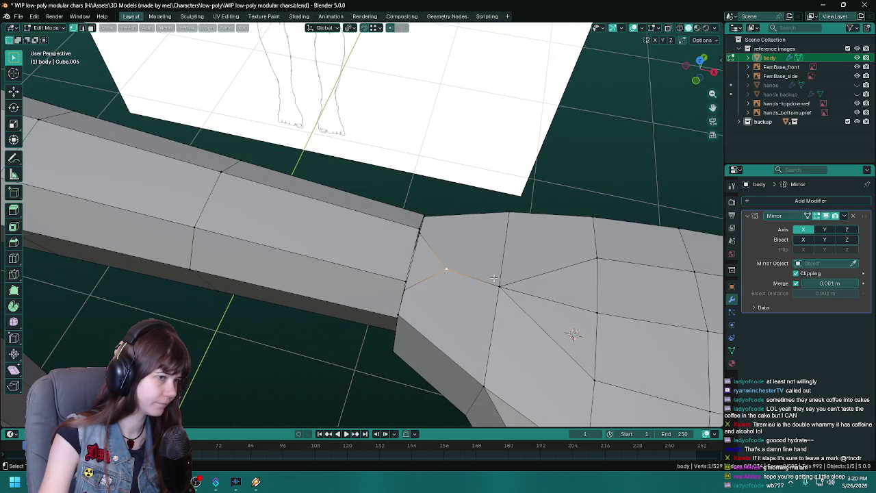
- Merge two more vertex pairs at the arm and leg, then select the wrist loop and save
key("m")
left_click(499, 279)
left_click_drag(498, 279, 450, 277)
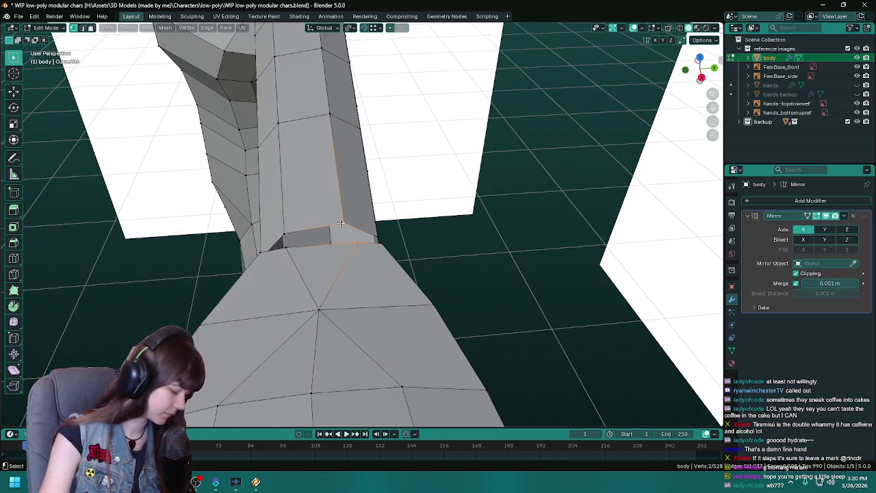
key("m")
left_click(340, 223)
left_click_drag(340, 222, 477, 230)
left_click_drag(476, 270, 369, 249)
left_click(344, 213)
key("ctrl+s")
key("ctrl+s")
- Vertex-bevel the leg-hip joint vertex to a 0.1 m width and save
left_click(377, 225)
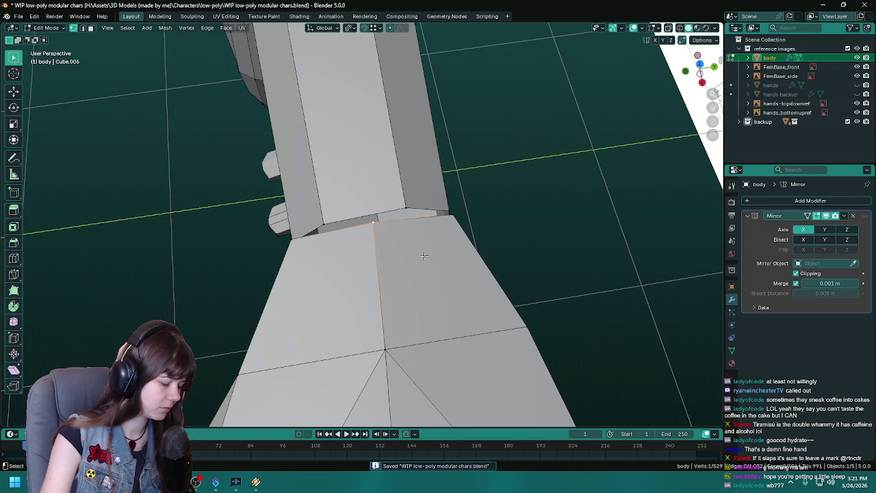
key("ctrl+shift+b")
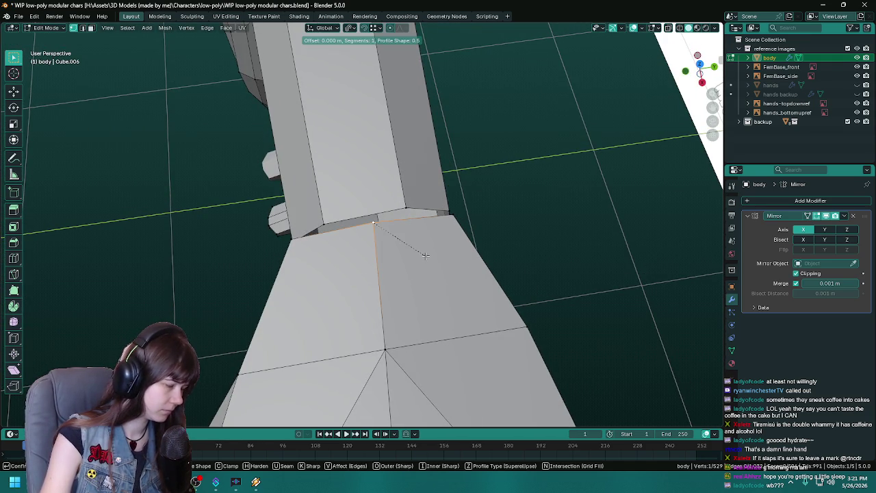
left_click(461, 258)
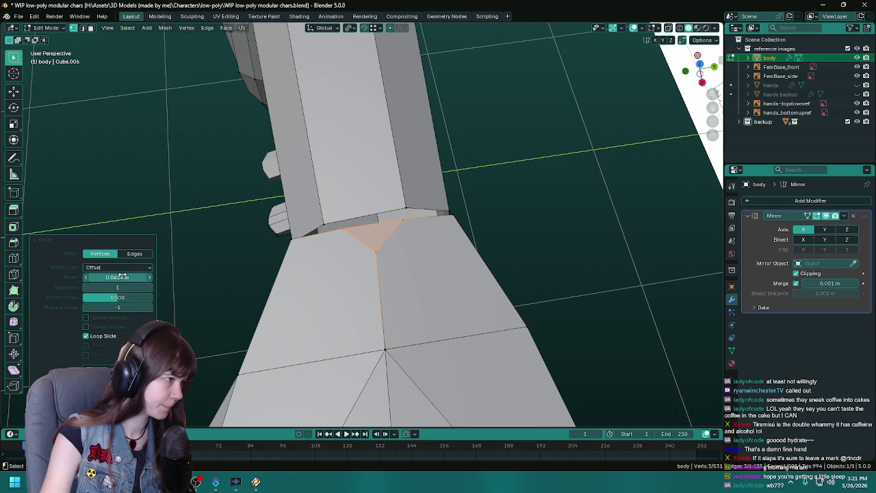
type("0.1")
key("Return")
left_click_drag(377, 312, 326, 215)
key("ctrl+s")
- Merge two pairs of leftover vertices around the bevelled leg joint
key("m")
left_click(340, 199)
left_click(404, 180)
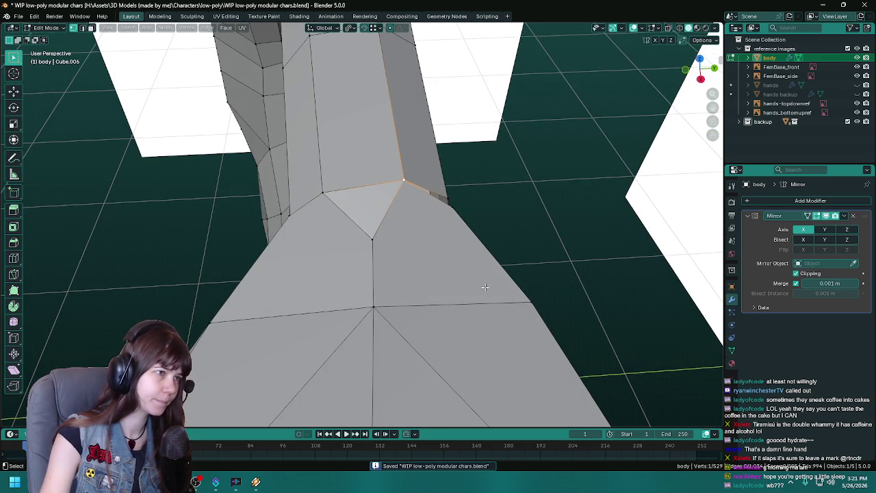
left_click_drag(379, 296, 405, 270)
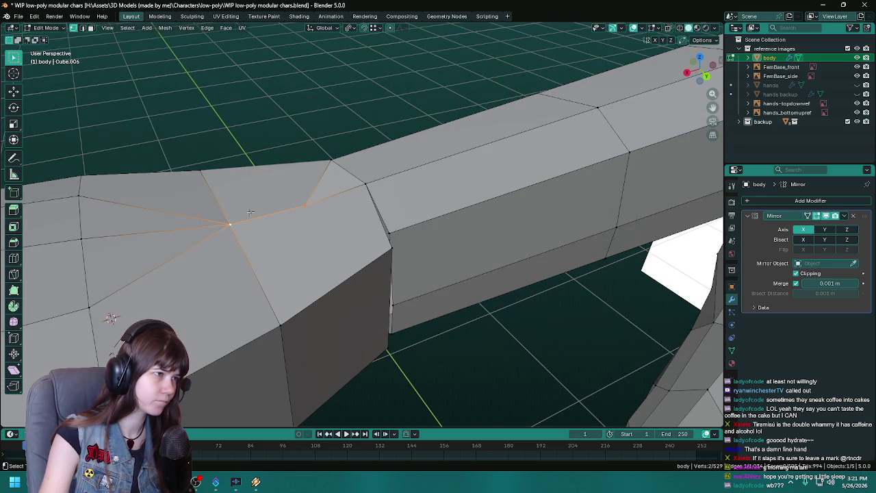
key("m")
left_click(280, 216)
left_click_drag(281, 217, 306, 166)
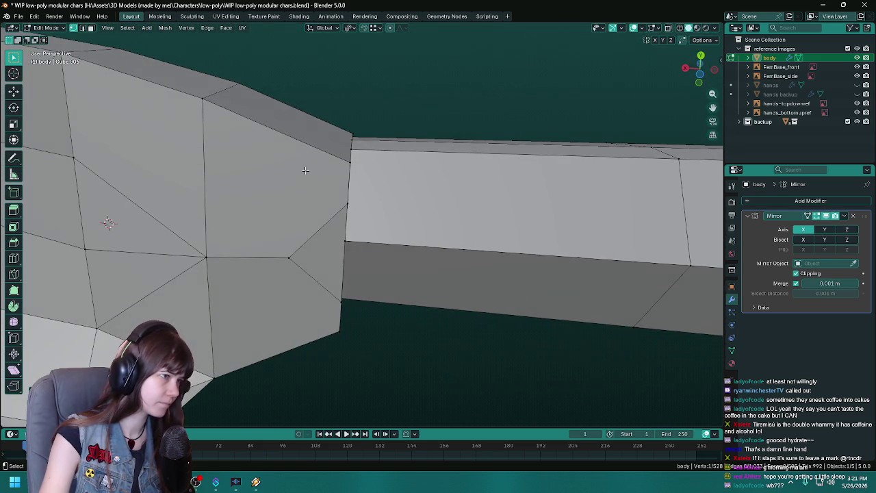
left_click_drag(343, 244, 454, 209)
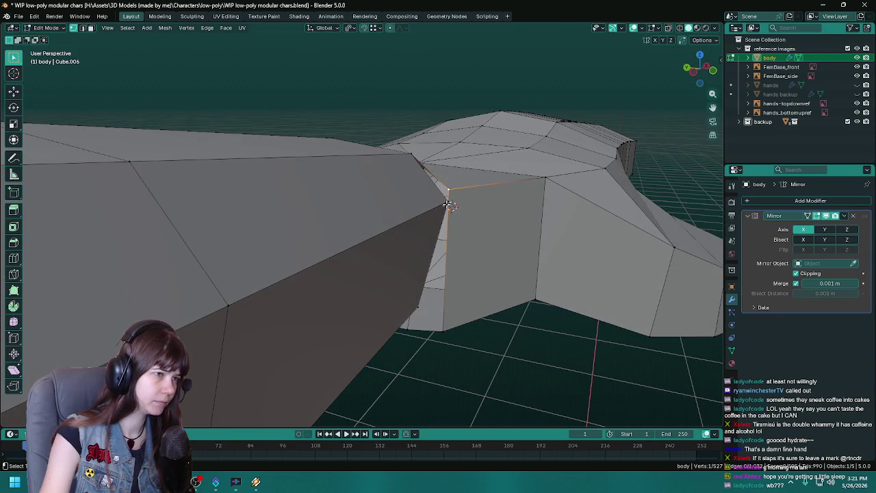
- Merge the stray vertex onto the last selected one and inspect the leg-hip joint
key("m")
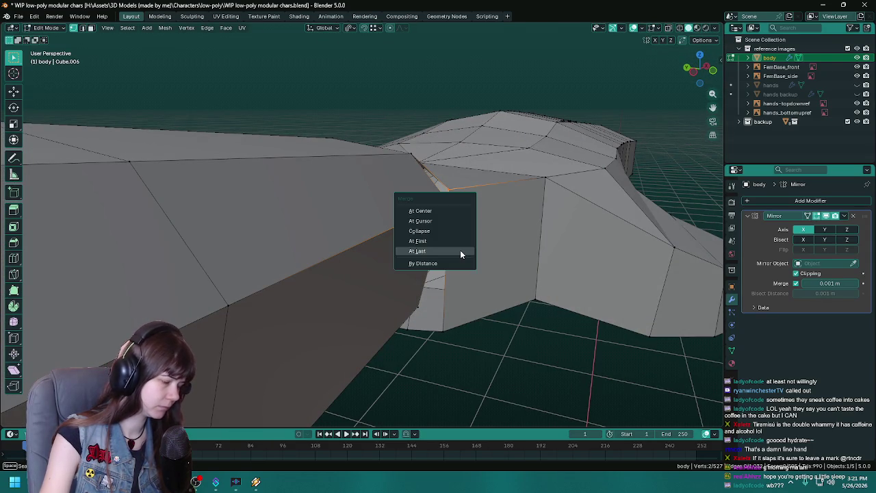
left_click(461, 251)
left_click_drag(460, 250, 413, 233)
left_click_drag(411, 278, 424, 223)
left_click_drag(350, 235, 456, 163)
left_click(412, 187)
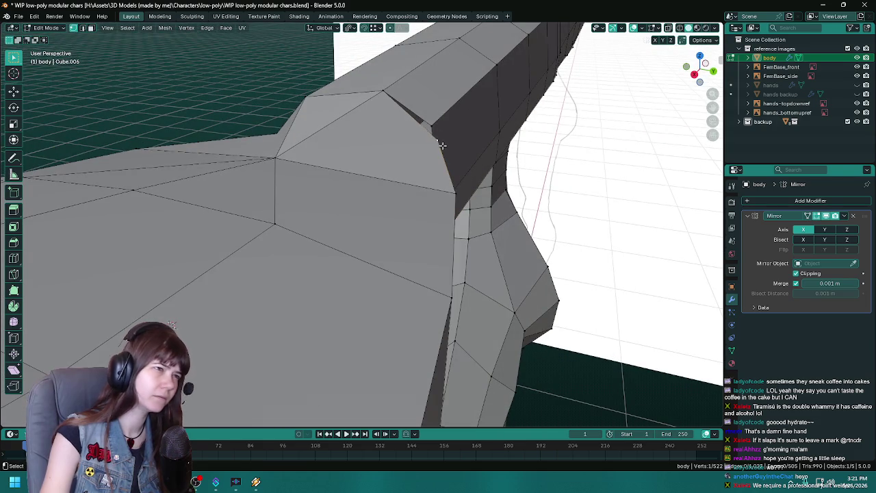
left_click_drag(461, 195, 384, 261)
- Leave Edit Mode and select the edge loop running down the forearm
key("Tab")
key("Tab")
left_click(400, 229)
scroll("up", 3)
- View the arm from the side and save the character file
scroll("up", 3)
key("ctrl+s")
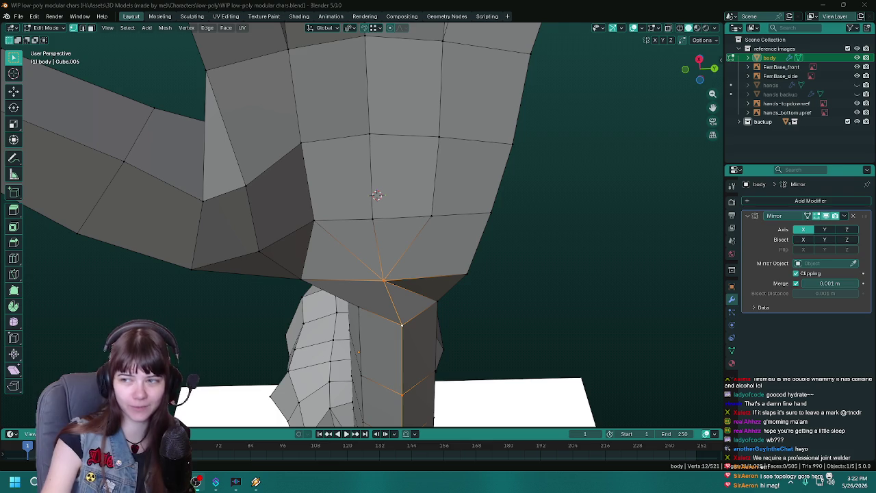
left_click_drag(458, 316, 227, 218)
key("ctrl+s")
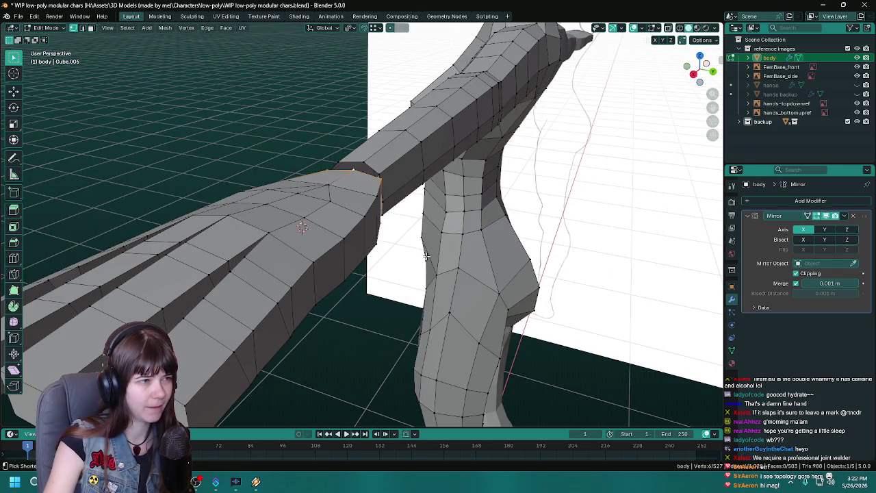
- In Object Mode, join the separate hand object into the body and save
key("Tab")
scroll("down", 3)
left_click(425, 255)
left_click_drag(368, 253, 529, 286)
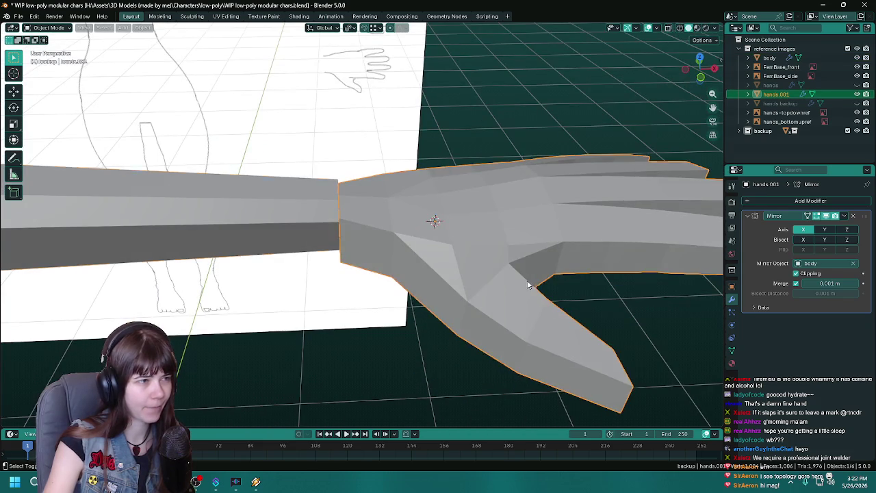
key("ctrl+z")
left_click_drag(470, 299, 408, 167)
key("ctrl+s")
- Zoom in on the wrist and select the hand's and arm's wrist edge loops
left_click_drag(349, 276, 322, 202)
scroll("up", 3)
left_click_drag(346, 277, 373, 208)
left_click(312, 171)
left_click(356, 195)
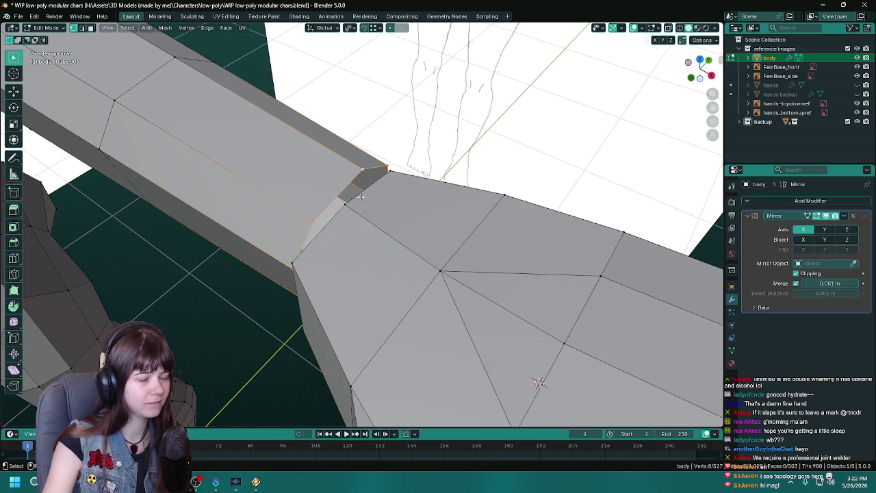
- Add a centred edge loop around the upper arm, saving before and after
key("ctrl+s")
left_click_drag(425, 262, 380, 239)
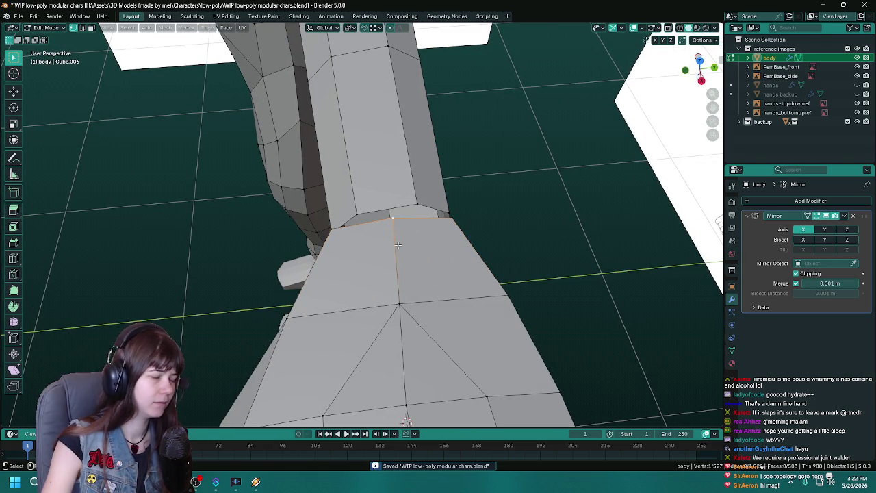
left_click_drag(478, 287, 433, 217)
key("ctrl+r")
left_click(395, 191)
right_click(395, 191)
left_click_drag(395, 191, 343, 218)
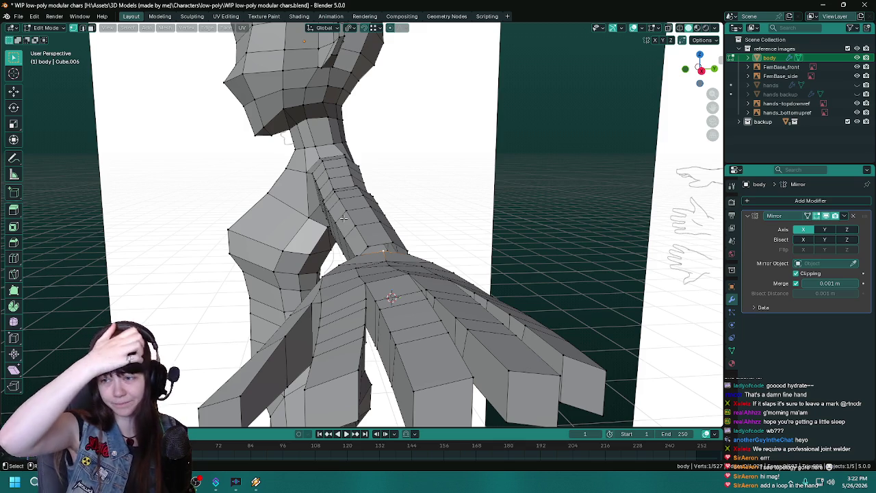
key("ctrl+s")
left_click_drag(342, 218, 279, 311)
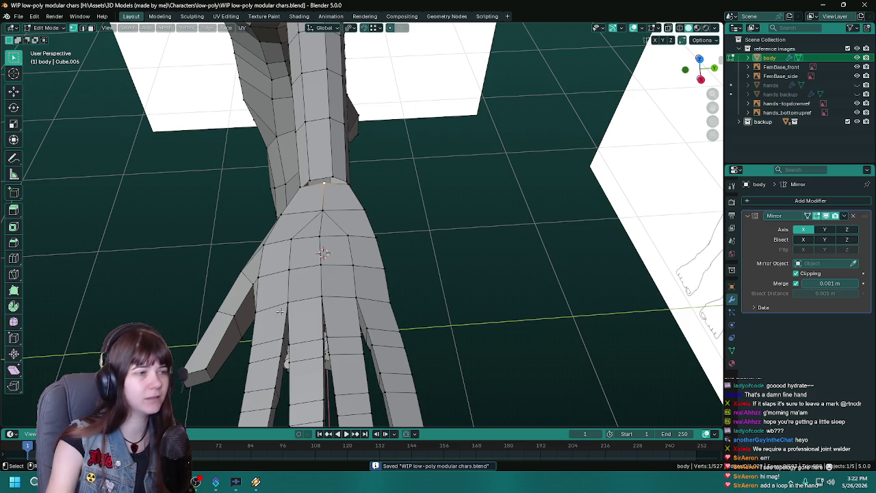
left_click_drag(319, 195, 443, 258)
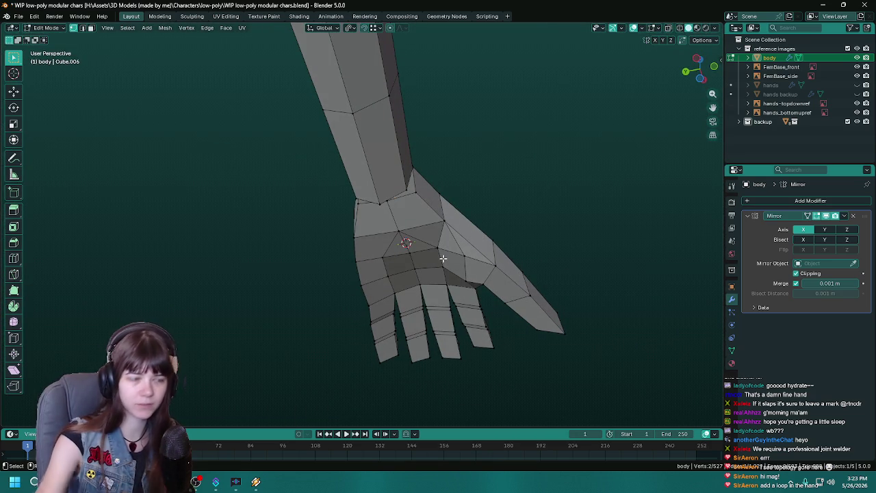
- Orbit around the raised hand and save the character file
left_click_drag(432, 210, 407, 229)
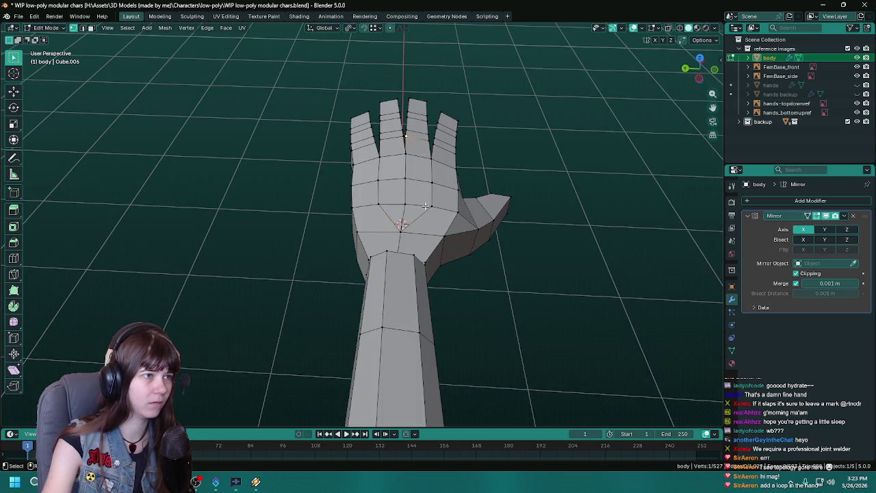
left_click_drag(424, 200, 400, 228)
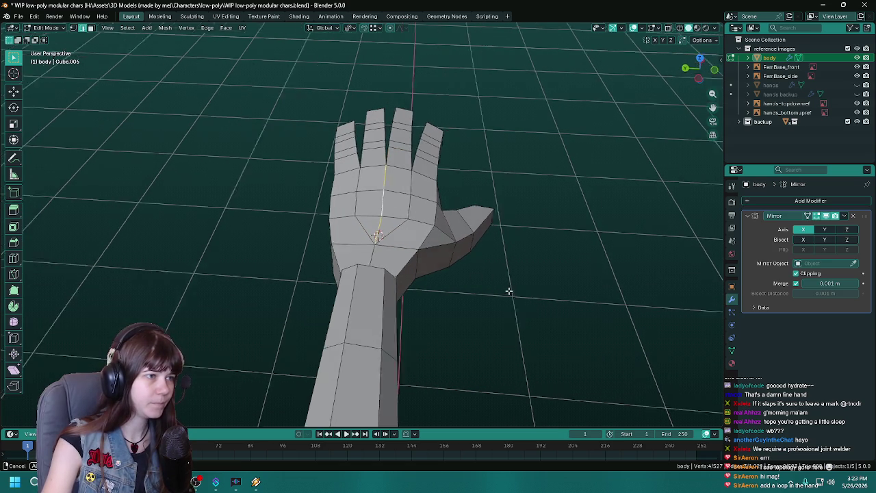
left_click_drag(513, 291, 332, 302)
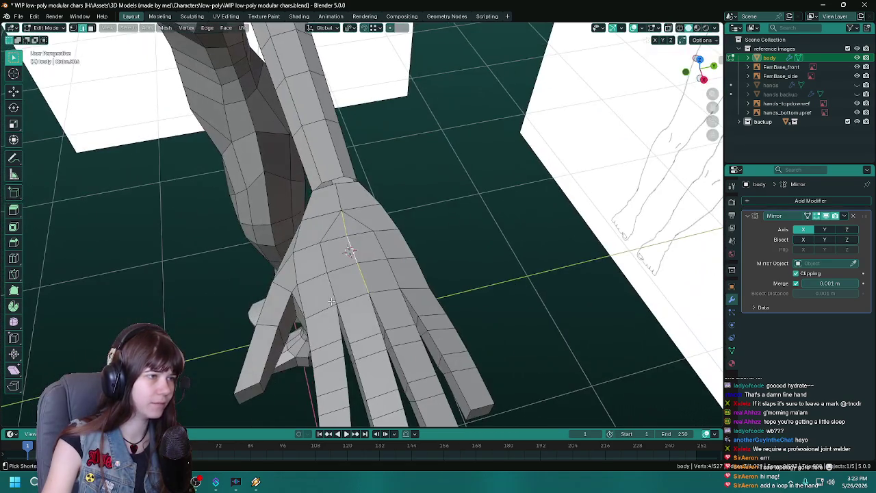
key("ctrl+s")
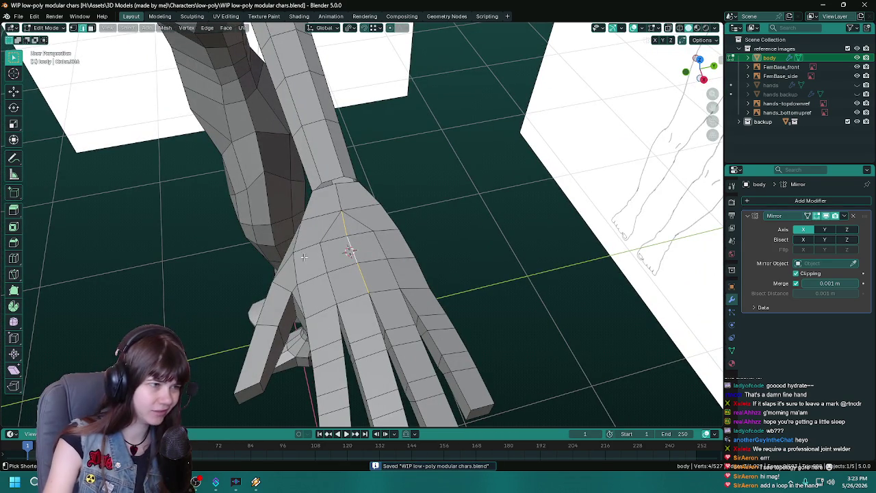
- Preview a loop cut along the hand, cancel it, and inspect the hand up close
key("ctrl+r")
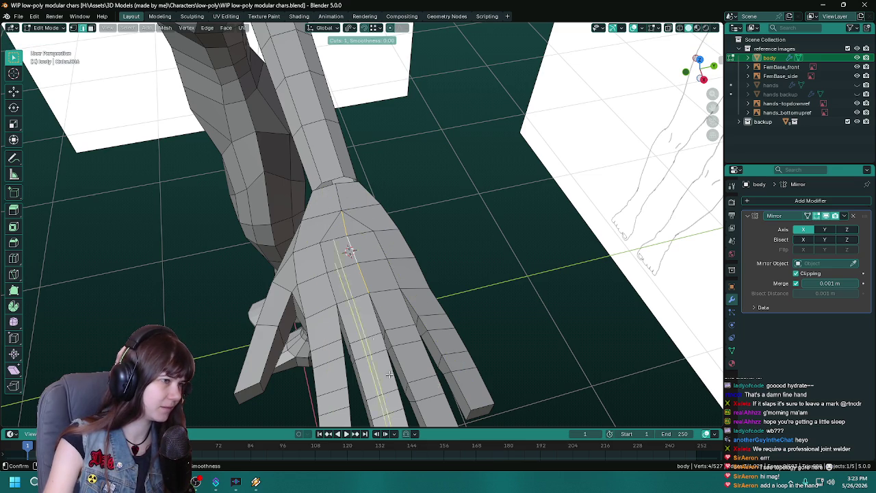
key("Escape")
left_click_drag(473, 277, 433, 271)
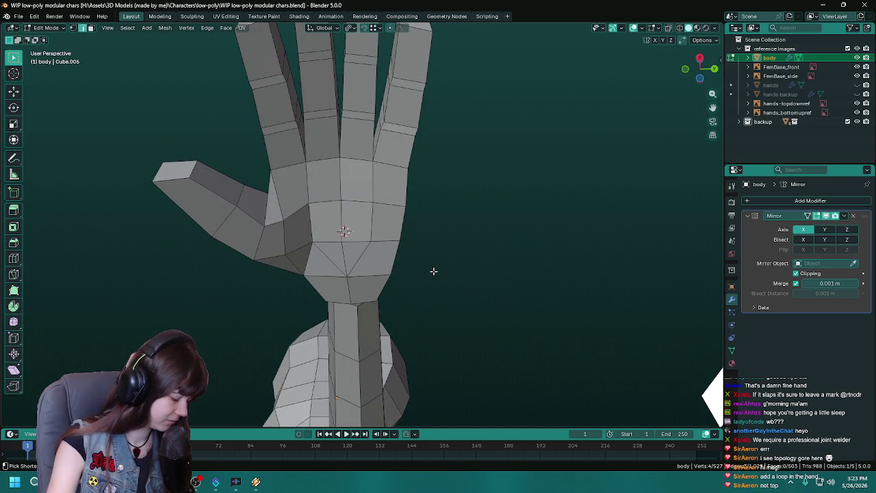
left_click_drag(328, 297, 380, 242)
scroll("up", 3)
scroll("up", 3)
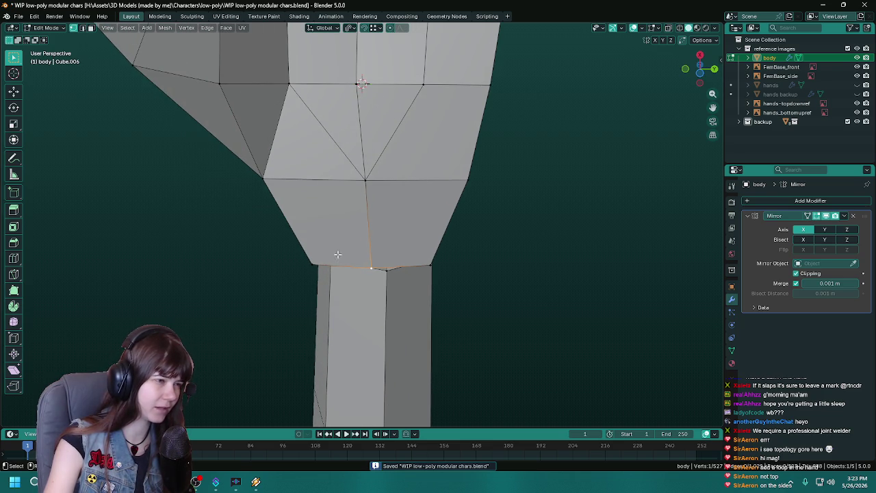
left_click_drag(463, 278, 459, 319)
- Bevel the elbow edge where the upper and lower arm meet
key("ctrl+b")
left_click(243, 310)
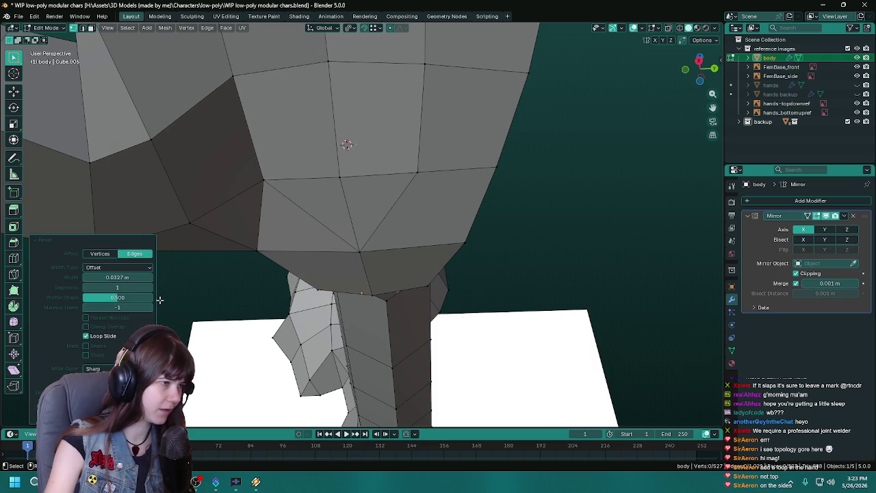
left_click_drag(98, 254, 418, 306)
scroll("up", 3)
left_click_drag(468, 246, 353, 277)
left_click_drag(353, 280, 352, 273)
- Cut a new edge loop around the arm beside the bevel and save the file
key("ctrl+r")
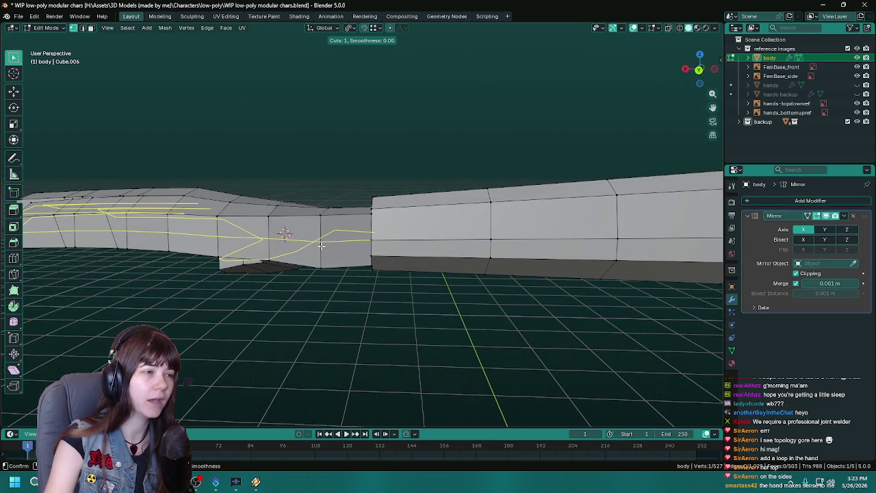
left_click(321, 245)
left_click_drag(321, 245, 429, 292)
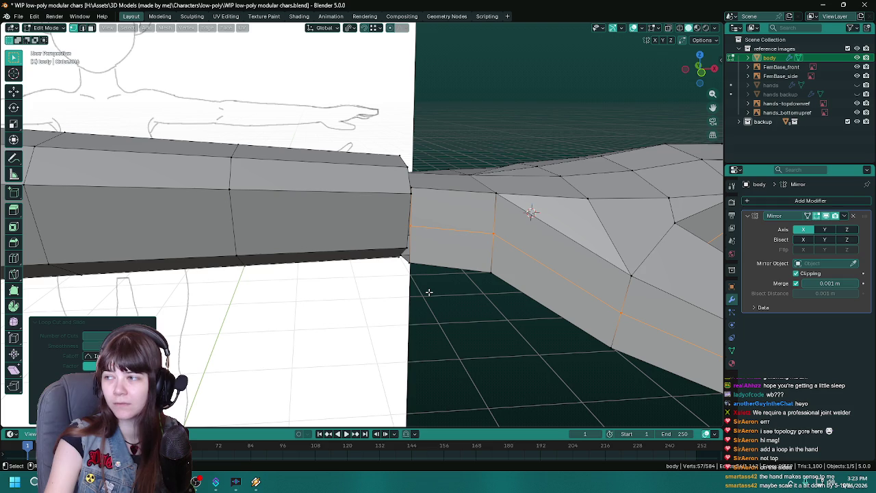
left_click_drag(430, 293, 332, 263)
key("ctrl+s")
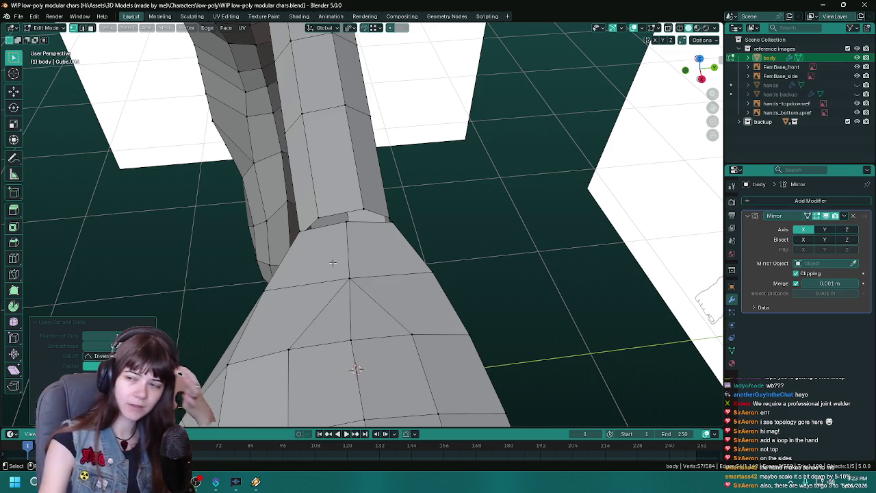
left_click_drag(332, 262, 423, 232)
key("ctrl+s")
key("ctrl+s")
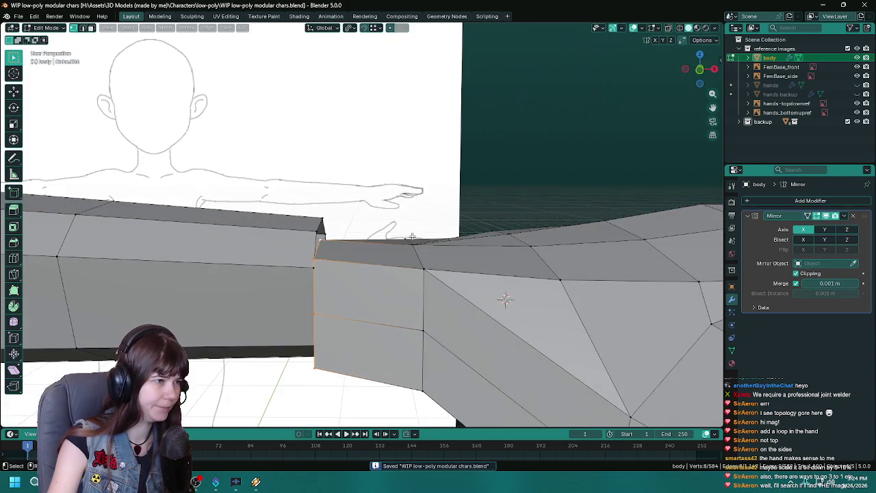
- Select the arm piece's top edge loop, cancel the merge, and save the file
left_click(312, 267)
key("m")
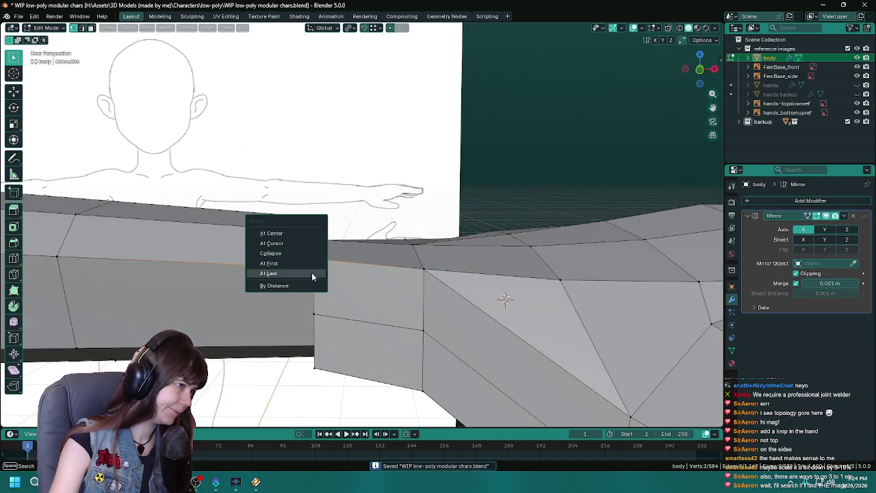
key("Escape")
left_click_drag(439, 341, 397, 308)
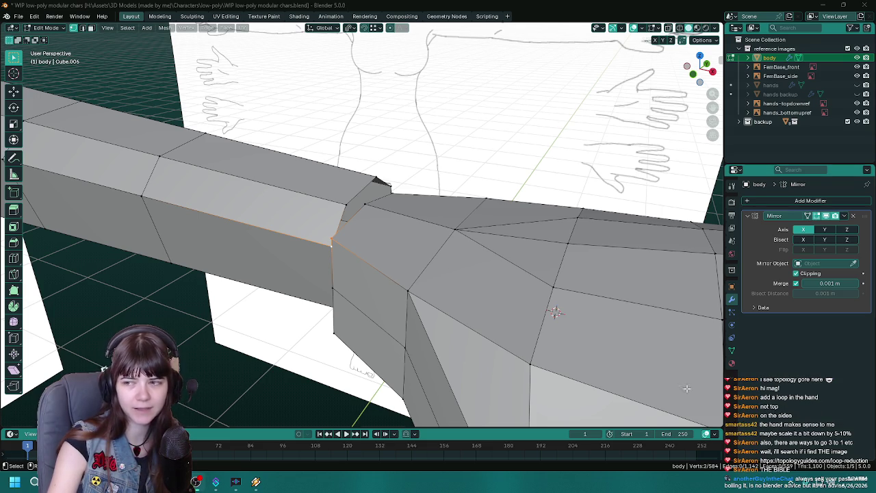
left_click_drag(411, 288, 350, 328)
key("ctrl+s")
- Inspect the wrist from several angles and select the edge loop at the hand's wrist end
scroll("down", 3)
scroll("up", 3)
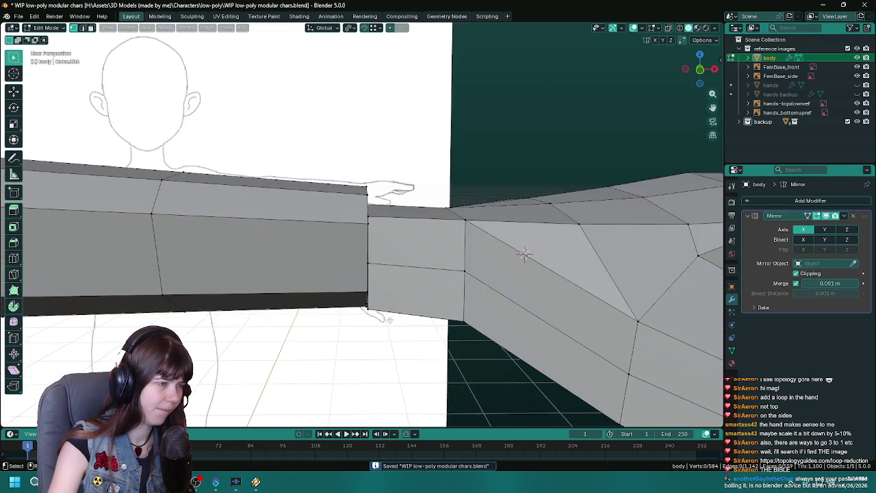
left_click_drag(514, 328, 381, 349)
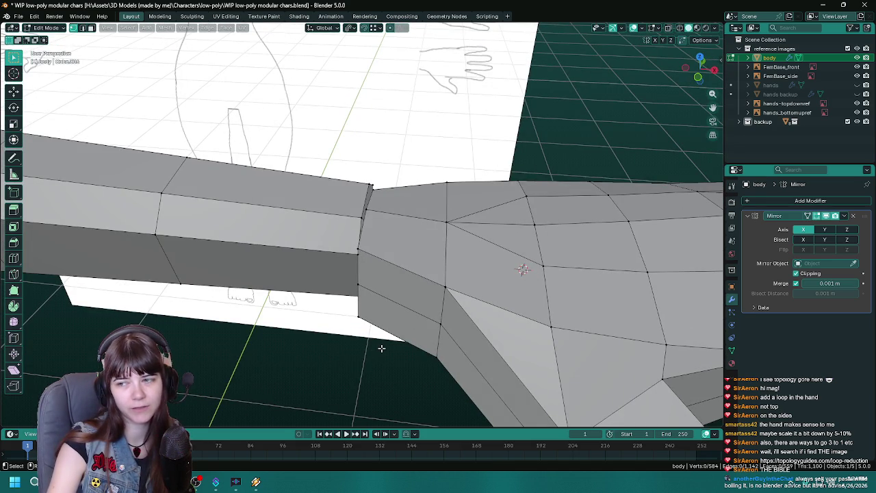
left_click_drag(382, 349, 367, 305)
left_click_drag(404, 278, 367, 304)
left_click(374, 267)
key("ctrl+r")
- Cut a new loop across the hand and slide it toward the wrist end
left_click(350, 261)
left_click_drag(349, 261, 341, 262)
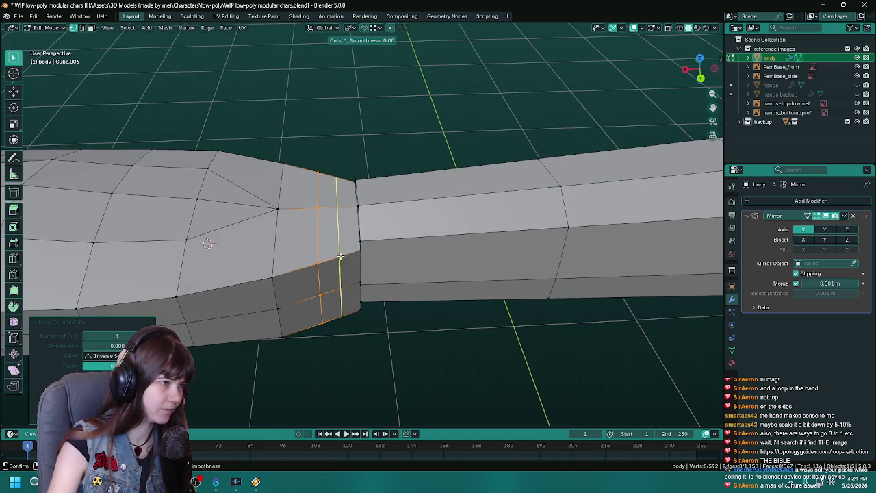
key("g")
key("g")
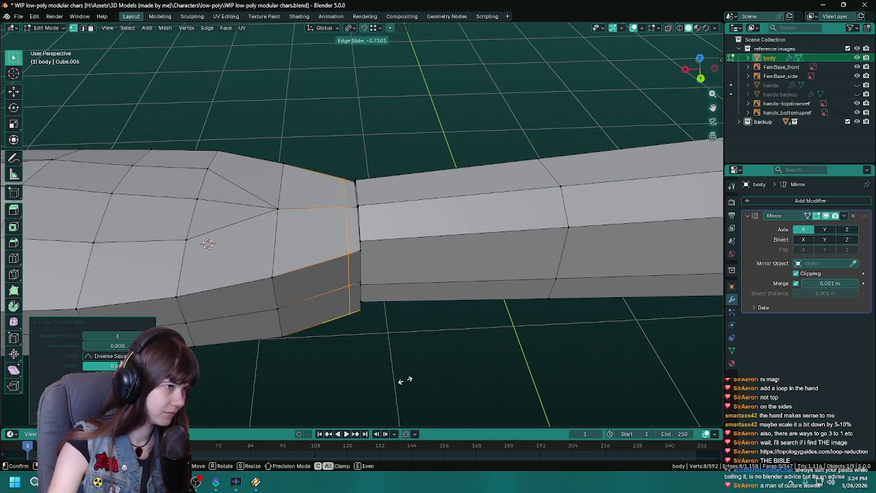
left_click(408, 381)
left_click_drag(408, 381, 396, 287)
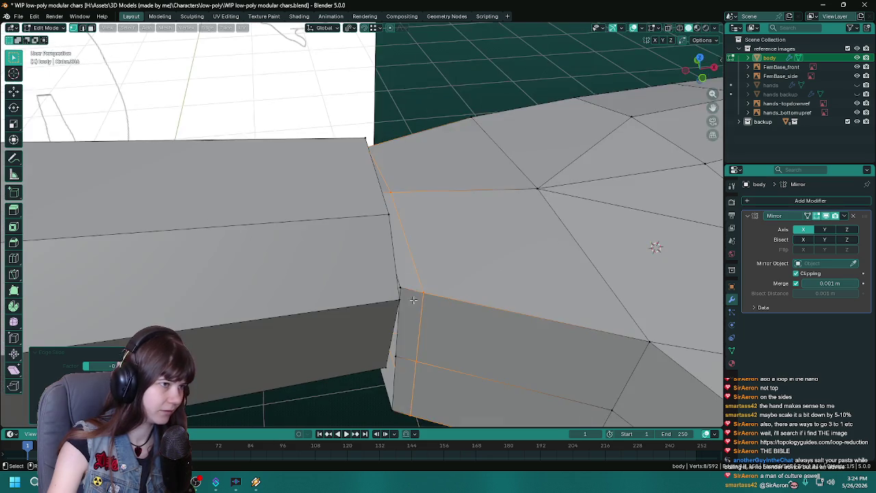
left_click_drag(345, 309, 370, 308)
- Delete the old end vertices and bridge the forearm and hand loops with Bridge Edge Loops
key("x")
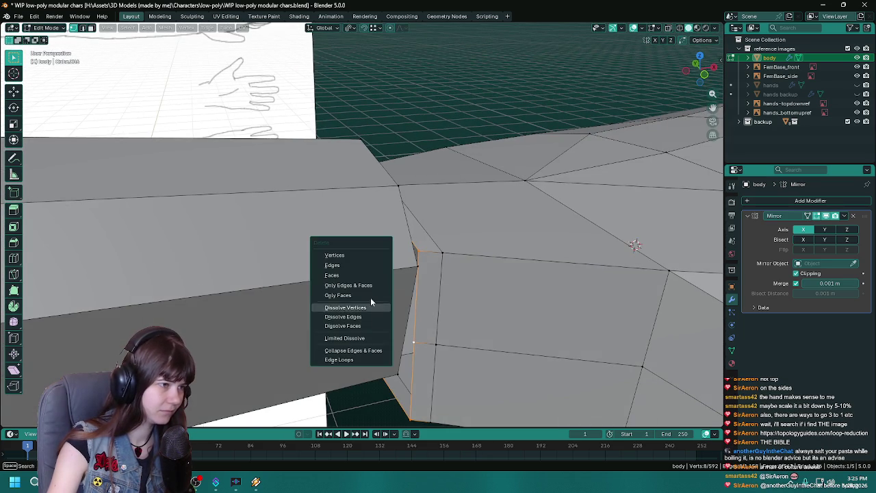
left_click(335, 255)
left_click(417, 301)
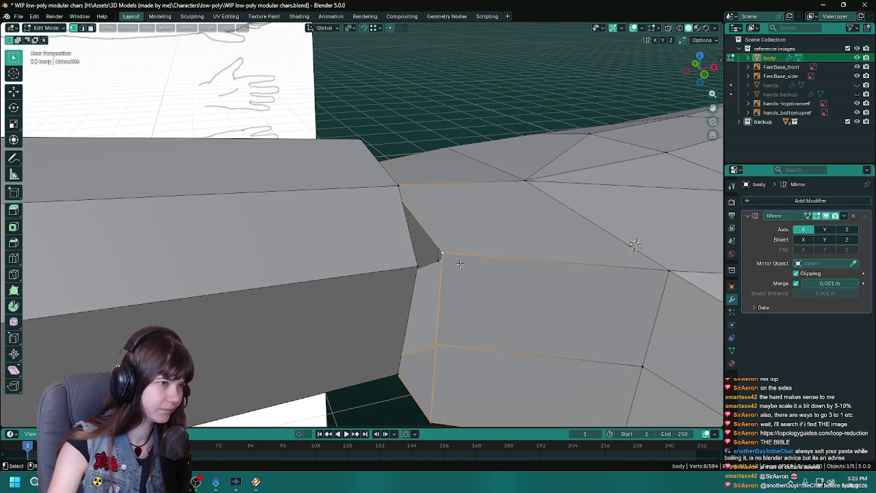
left_click_drag(418, 301, 354, 179)
key("F3")
type("br")
key("Return")
left_click_drag(354, 178, 367, 297)
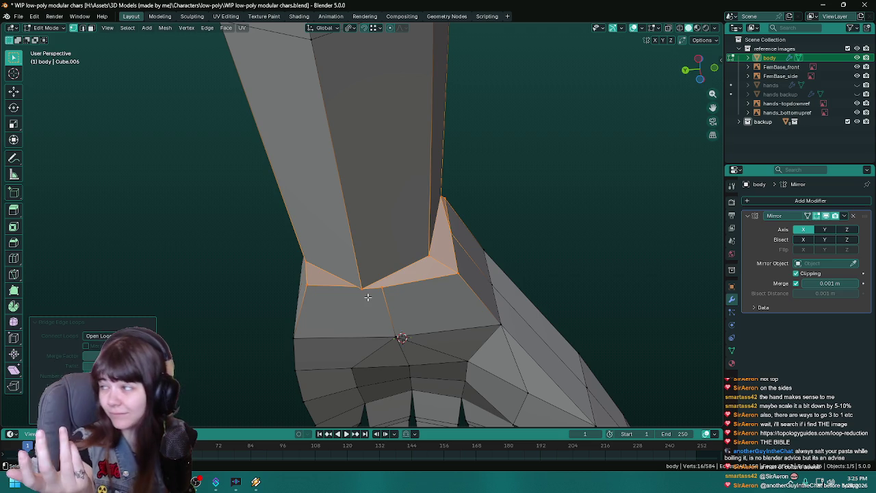
- Join the hand's wrist loop to the forearm by shrinking the selection and extruding, then save
key("Tab")
left_click_drag(368, 297, 430, 297)
key("Tab")
scroll("up", 3)
left_click_drag(358, 333, 385, 329)
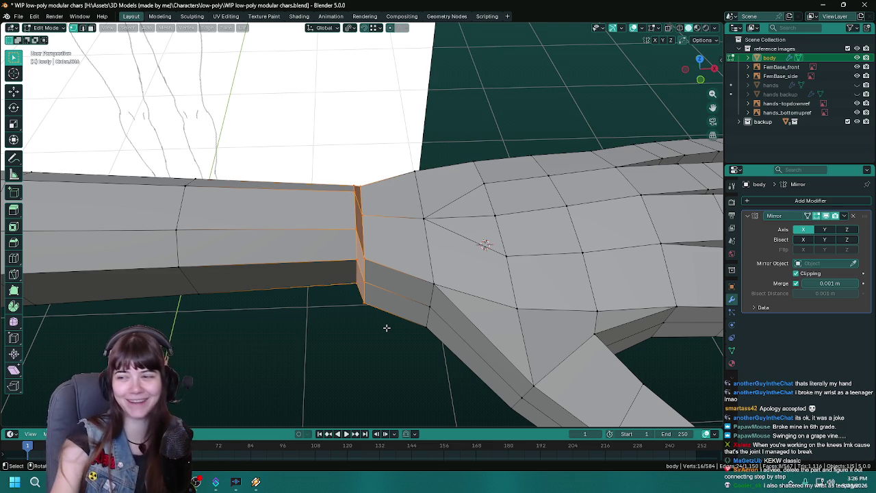
left_click_drag(358, 299, 419, 282)
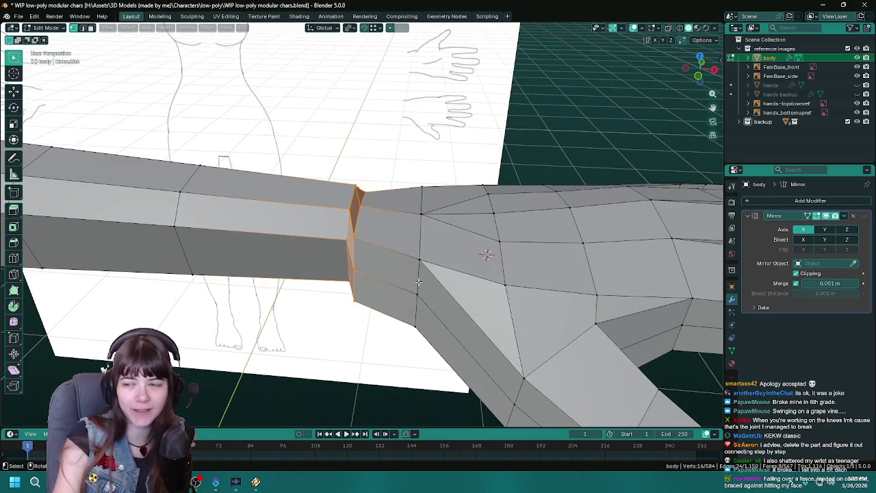
left_click_drag(443, 289, 424, 301)
key("ctrl+z")
key("ctrl+shift+z")
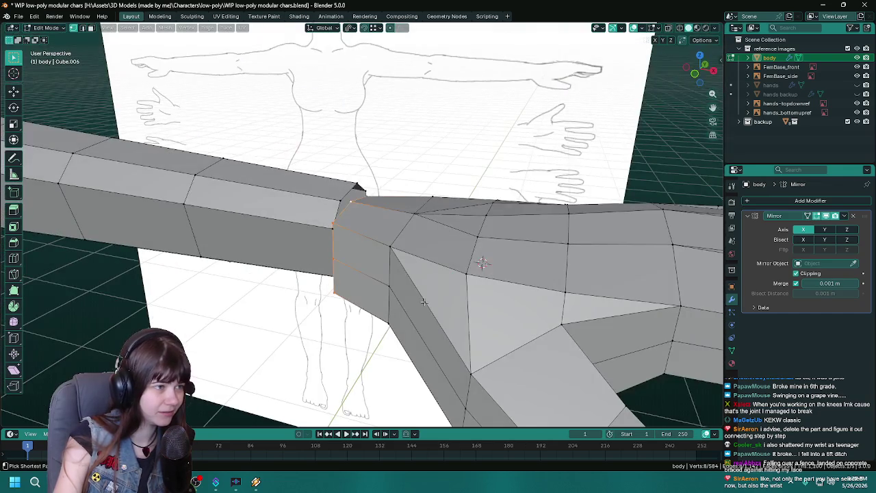
left_click_drag(369, 310, 291, 334)
key("ctrl+s")
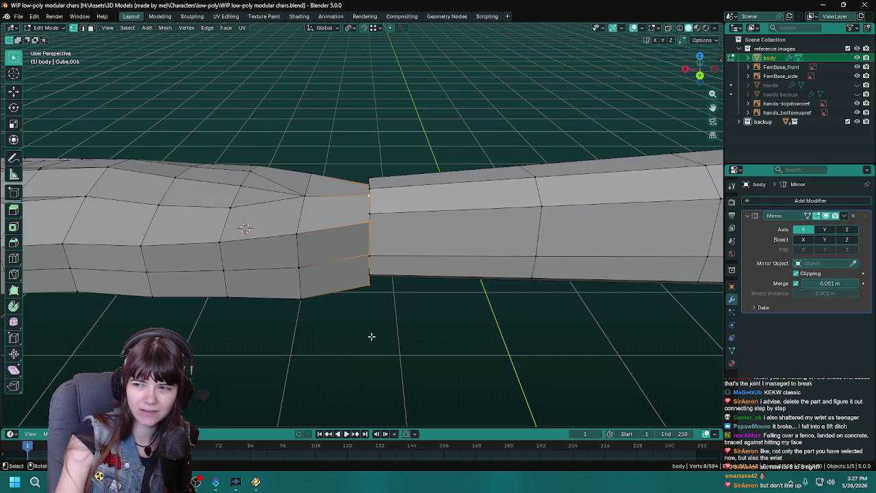
- Save the file and select a vertex at the arm-hand junction
left_click_drag(423, 291, 425, 312)
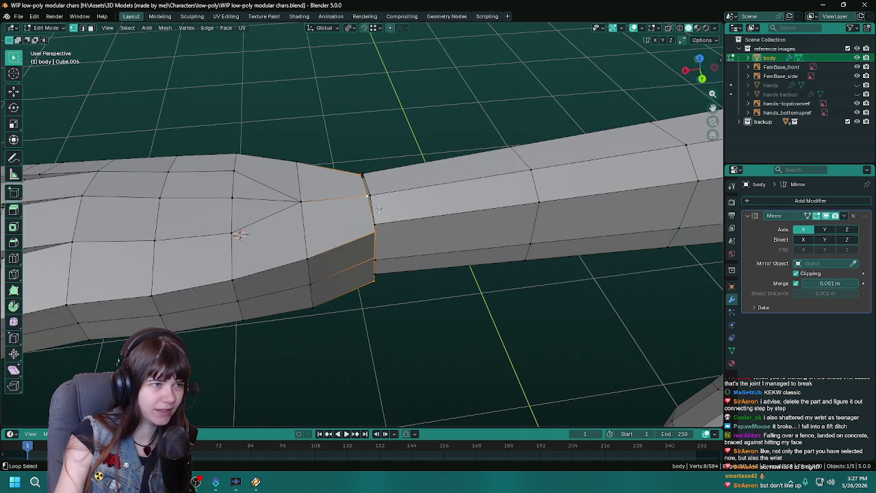
left_click_drag(379, 209, 509, 321)
key("ctrl+s")
left_click_drag(426, 332, 375, 270)
left_click(313, 230)
key("ctrl+s")
key("ctrl+s")
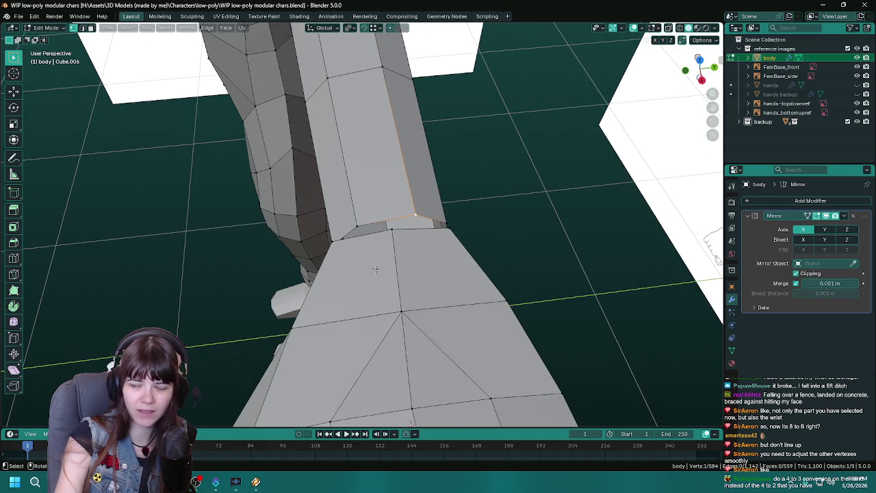
key("ctrl+s")
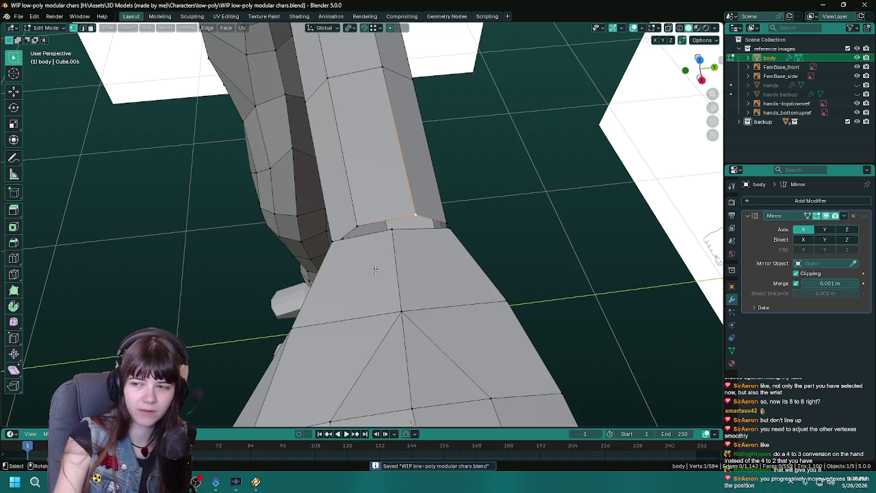
- Move the junction vertex along Z, then along Y
left_click_drag(374, 270, 395, 273)
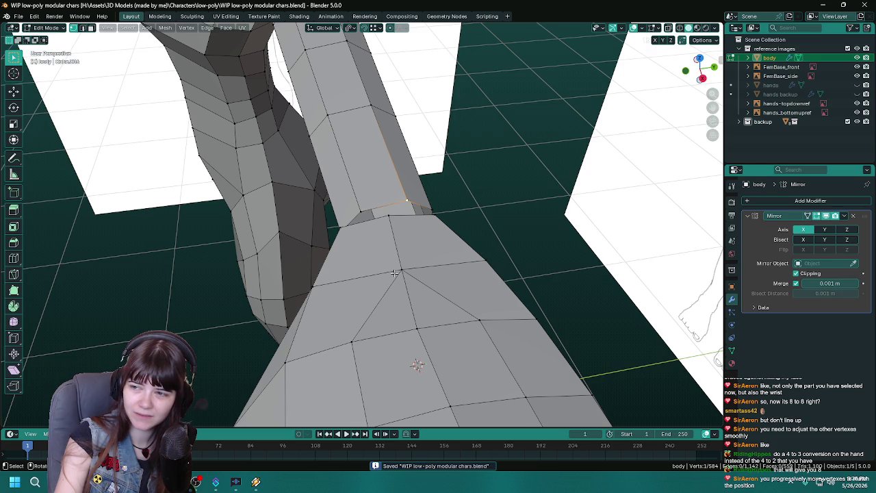
left_click_drag(394, 273, 326, 277)
key("g")
key("z")
left_click(443, 231)
key("g")
key("x")
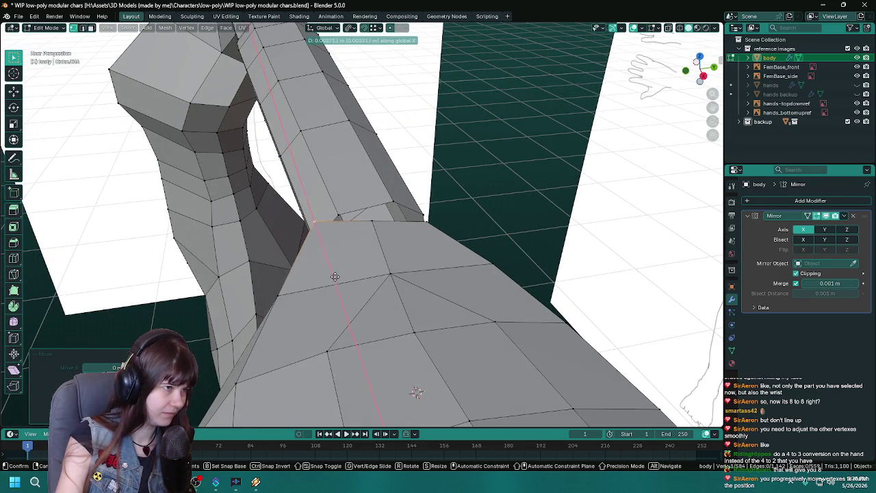
key("y")
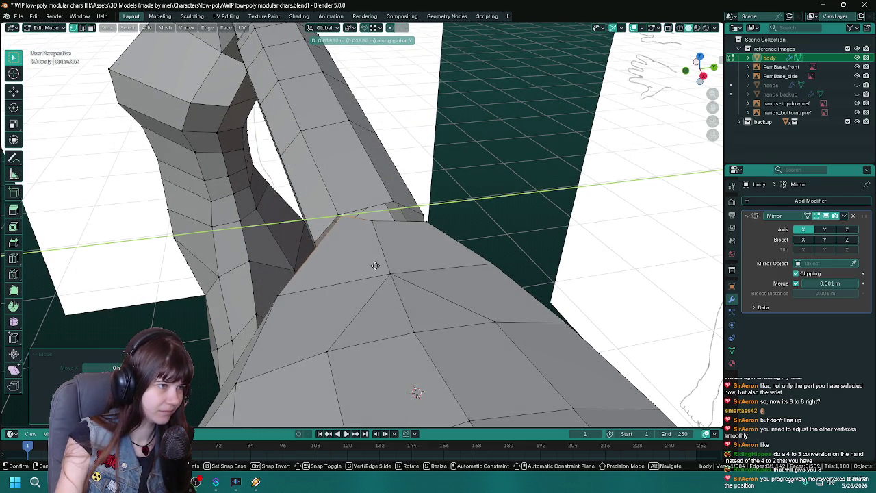
left_click(371, 266)
- Select another seam vertex and move it twice with the X axis locked (Shift+X)
left_click_drag(371, 266, 359, 255)
left_click(317, 233)
key("g")
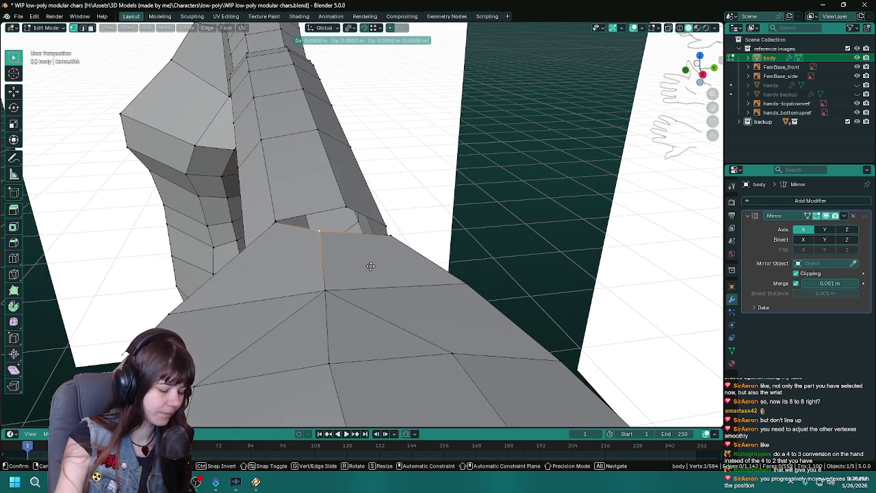
key("shift+x")
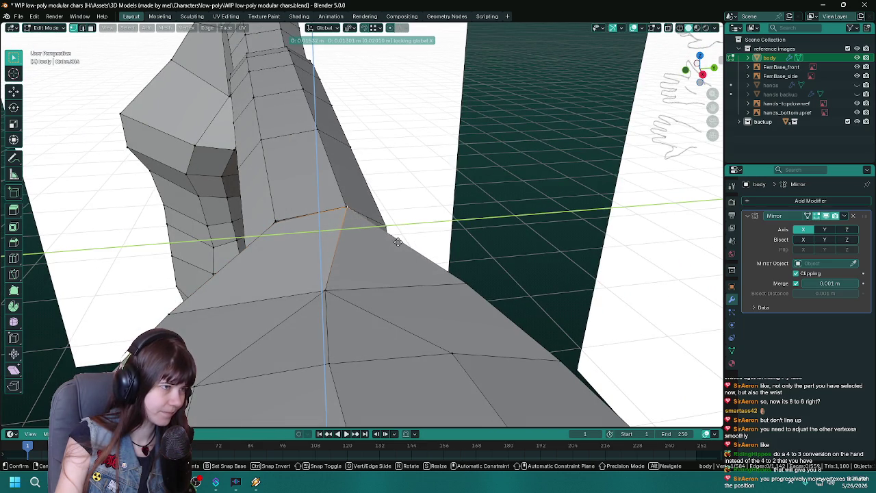
left_click(397, 242)
left_click_drag(398, 243, 423, 267)
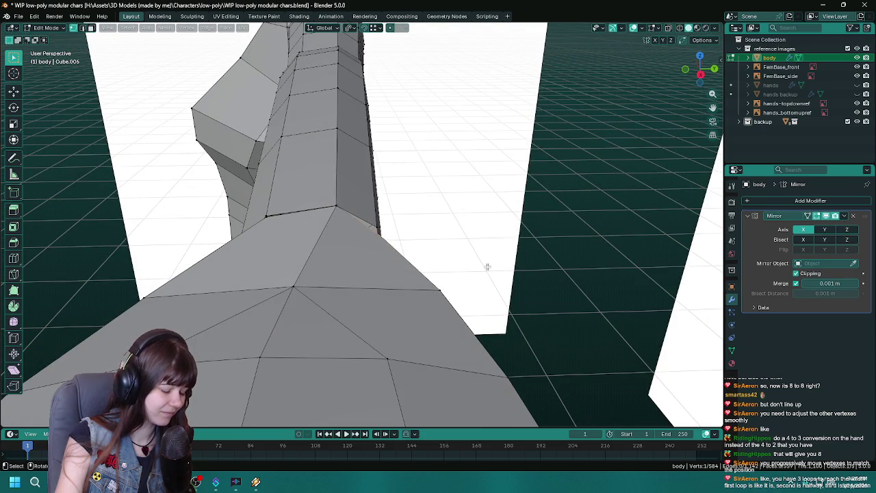
key("g")
key("shift+x")
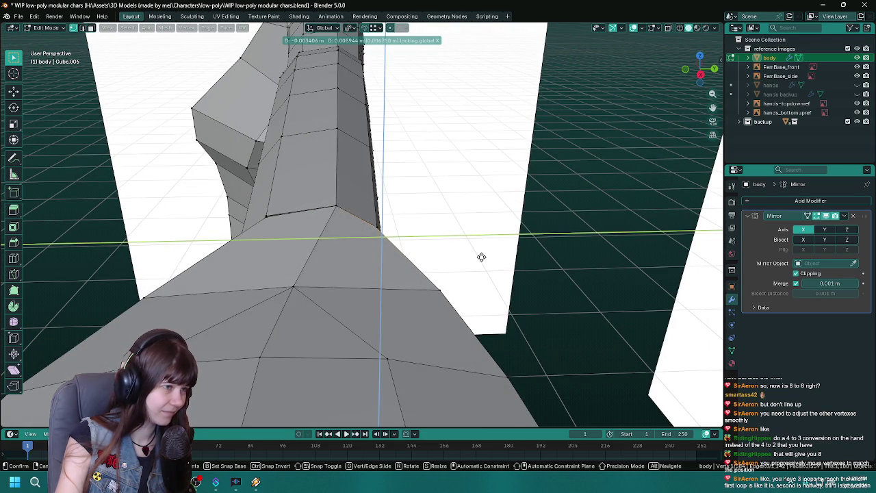
left_click(482, 257)
left_click_drag(485, 254, 392, 292)
- Merge the middle seam vertex with the selection and pick a neighbouring seam vertex
left_click(378, 217)
key("m")
left_click(380, 216)
left_click(388, 266)
key("shift+grave")
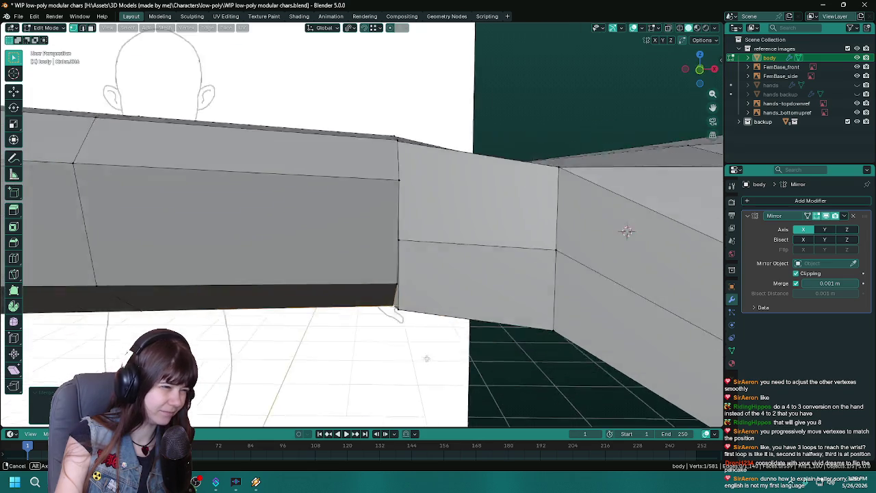
- Select two wrist-seam vertices, fly around the joint, and save
left_click(418, 276)
left_click(418, 276)
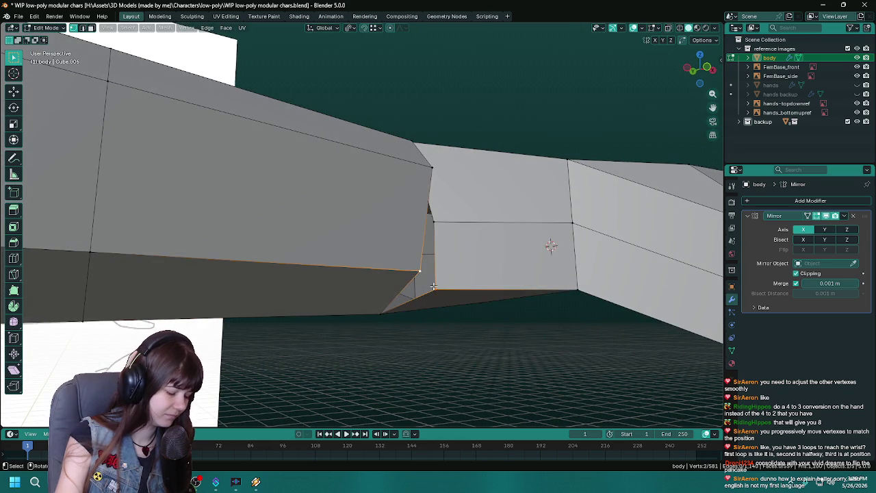
left_click(433, 287)
key("shift+grave")
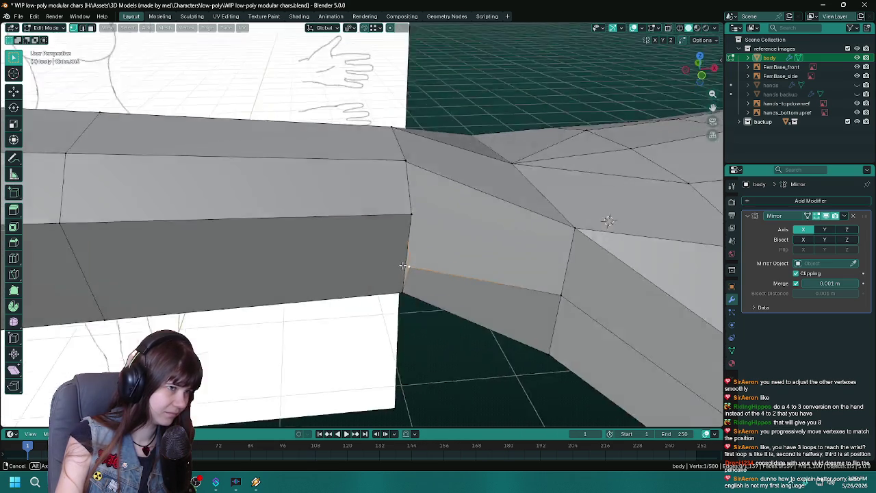
left_click(416, 247)
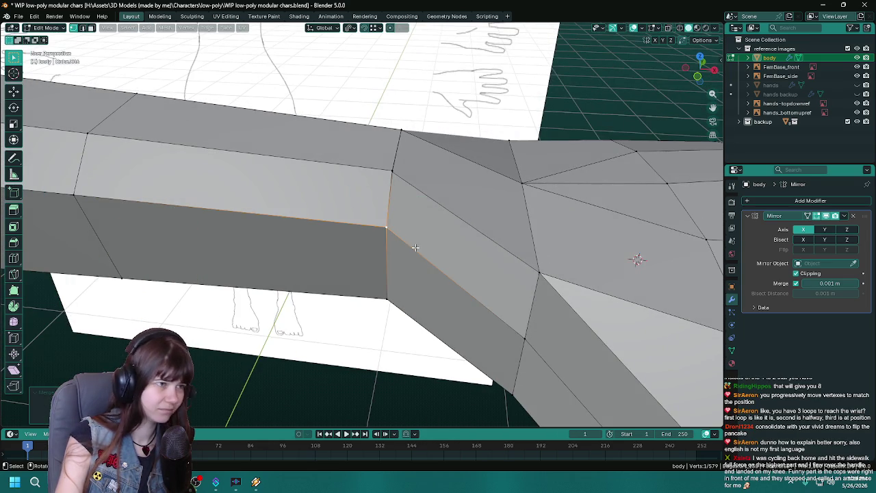
left_click(441, 256)
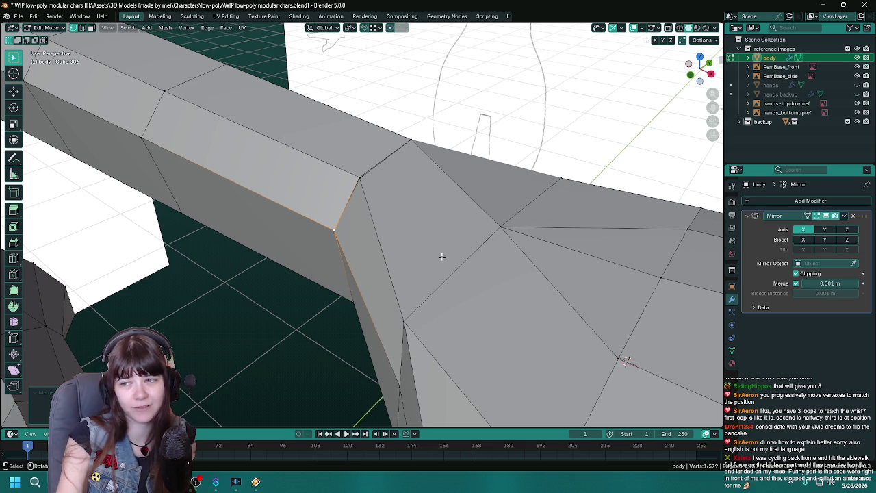
key("ctrl+s")
- Merge the first duplicate vertex pair At Last
left_click_drag(420, 231, 364, 266)
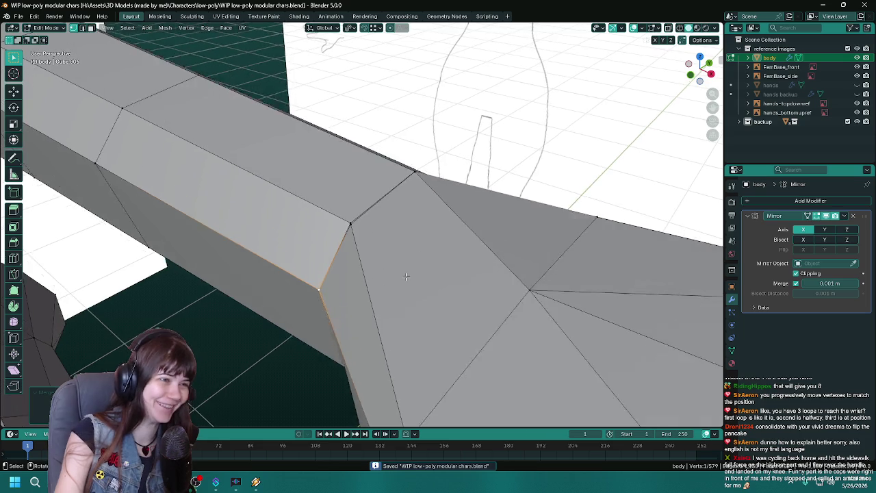
left_click_drag(304, 224, 366, 198)
key("m")
left_click(345, 202)
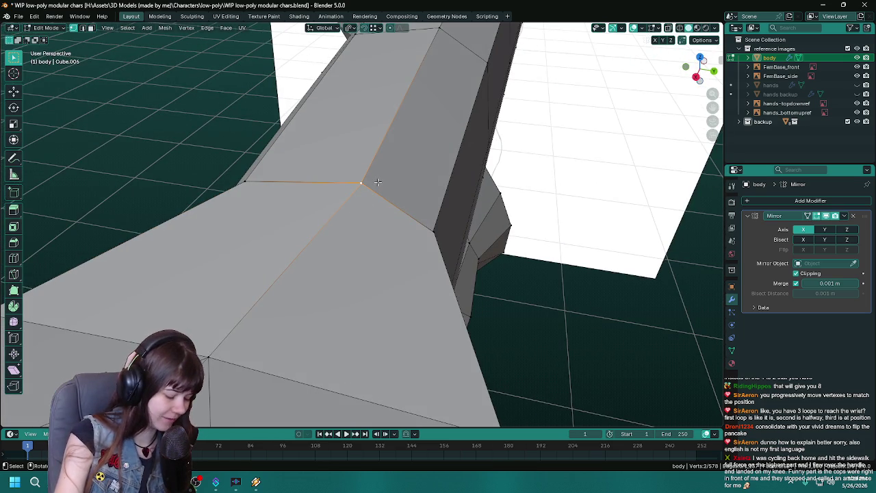
key("m")
left_click(378, 183)
left_click_drag(391, 251, 322, 212)
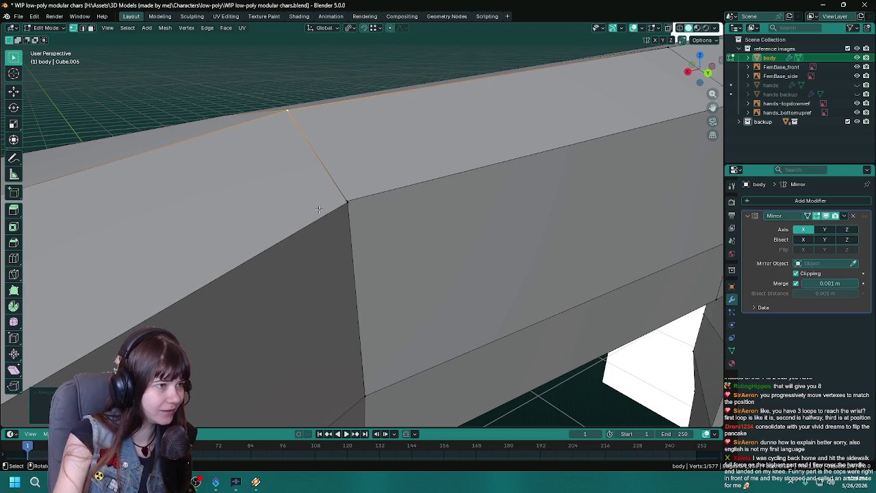
left_click(322, 212)
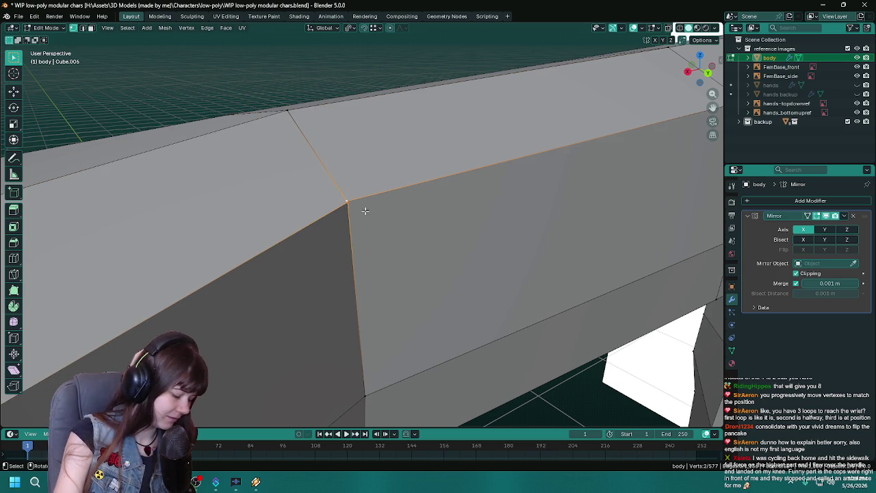
- Merge the second corner vertex pair, reaching 576 vertices, and save
key("m")
left_click(365, 211)
scroll("down", 3)
key("ctrl+s")
scroll("down", 3)
left_click_drag(397, 333, 401, 293)
- Check the whole body, save again, and slide a wrist vertex along its edge
key("Tab")
scroll("down", 3)
key("Tab")
scroll("up", 3)
key("ctrl+s")
scroll("up", 3)
left_click(398, 253)
left_click_drag(429, 330, 290, 235)
key("shift+v")
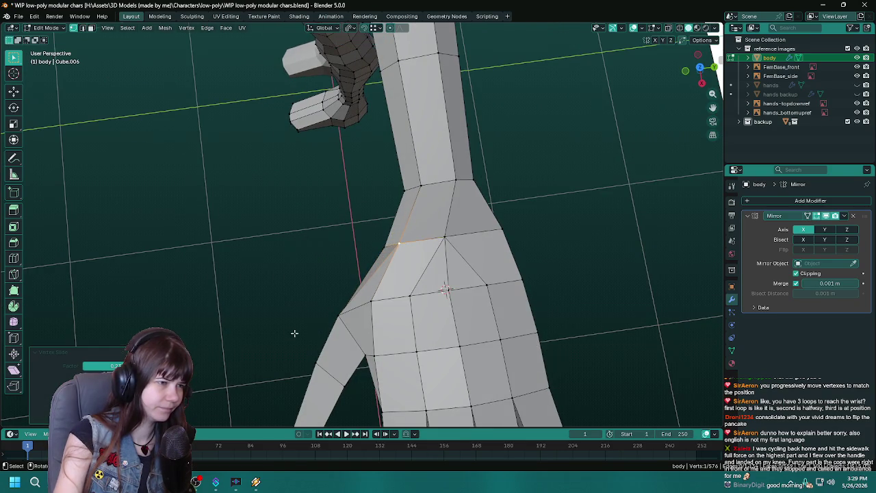
- Slide the selected palm vertex along its edge
key("Tab")
left_click_drag(410, 287, 417, 278)
key("Tab")
key("shift+v")
left_click(568, 294)
- Slide the thumb-base vertex along its edge twice
key("Tab")
key("Tab")
left_click(417, 277)
key("shift+v")
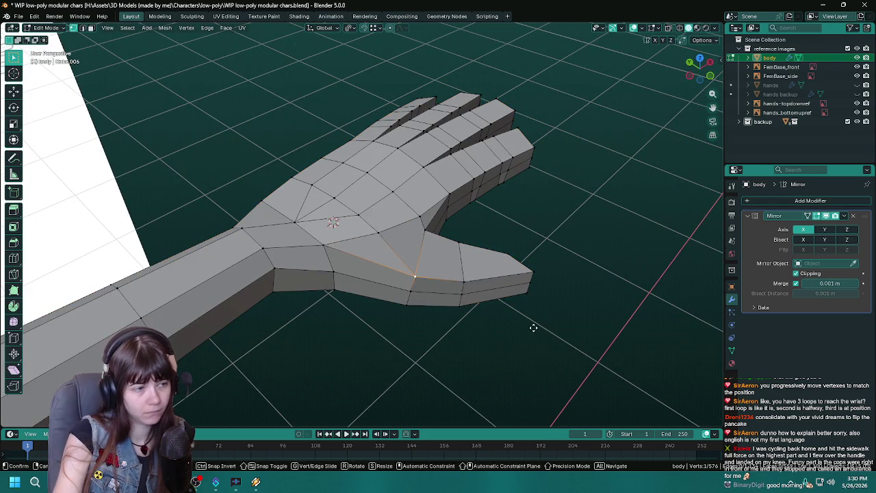
left_click(525, 327)
left_click_drag(526, 326, 420, 373)
key("shift+v")
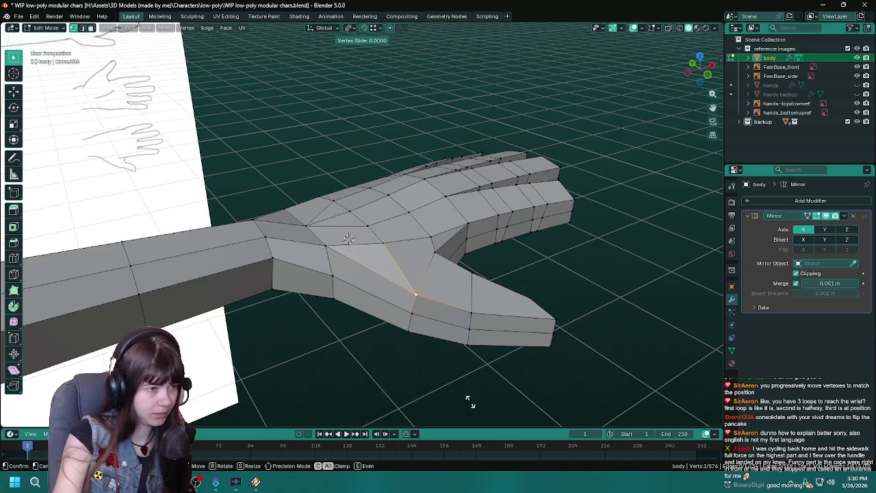
left_click(469, 401)
- Slide a lower vertex beneath the hand along its edge
left_click_drag(447, 419, 460, 301)
left_click_drag(364, 337, 448, 369)
key("shift+v")
left_click(386, 343)
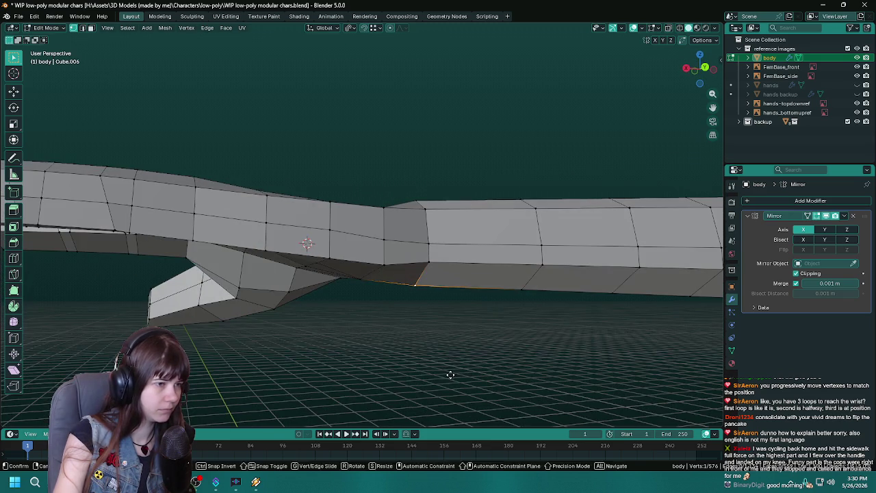
left_click_drag(490, 358, 345, 343)
- Move the selected wrist vertex and check the arm from a close side view
key("g")
left_click(507, 354)
key("Tab")
scroll("up", 3)
left_click_drag(407, 294, 368, 272)
- Shift a vertex under the hand along the Z axis and save the file
key("Tab")
left_click(368, 272)
left_click_drag(419, 322, 282, 333)
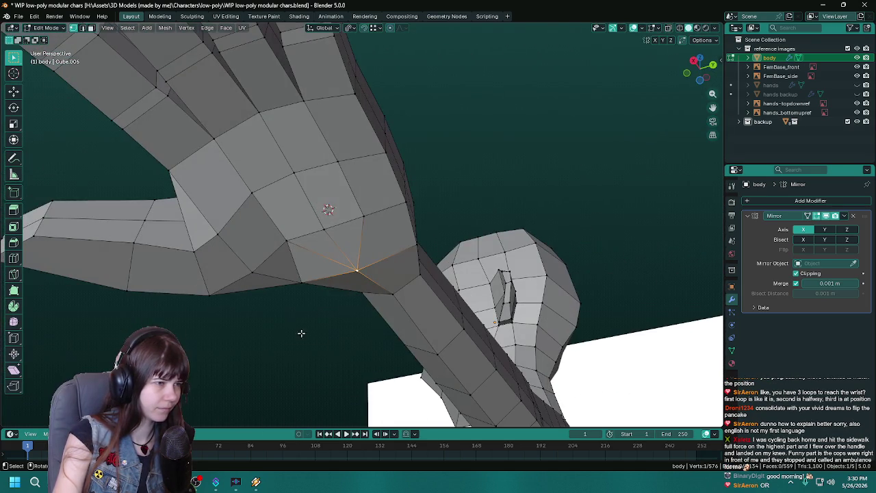
key("g")
key("z")
left_click(531, 189)
left_click_drag(530, 189, 437, 248)
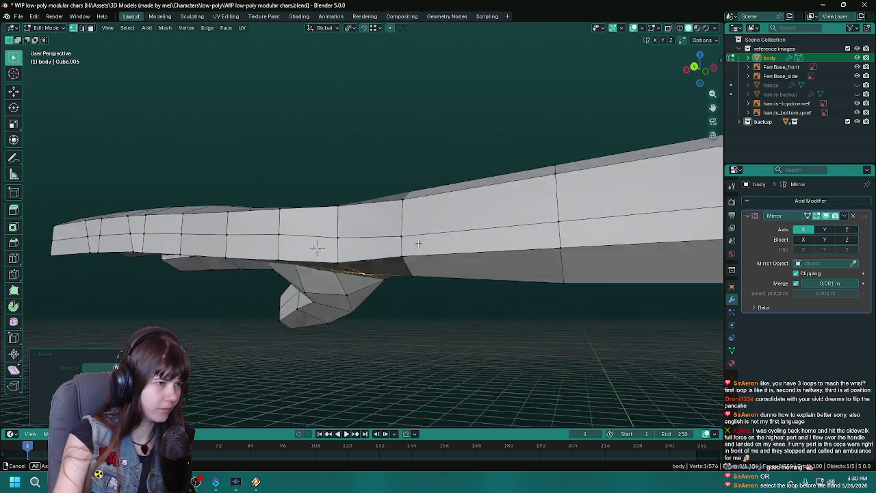
key("Tab")
left_click_drag(476, 274, 369, 287)
key("ctrl+s")
- Move another hand vertex vertically along Z and save again
key("Tab")
left_click_drag(376, 337, 499, 168)
key("g")
key("z")
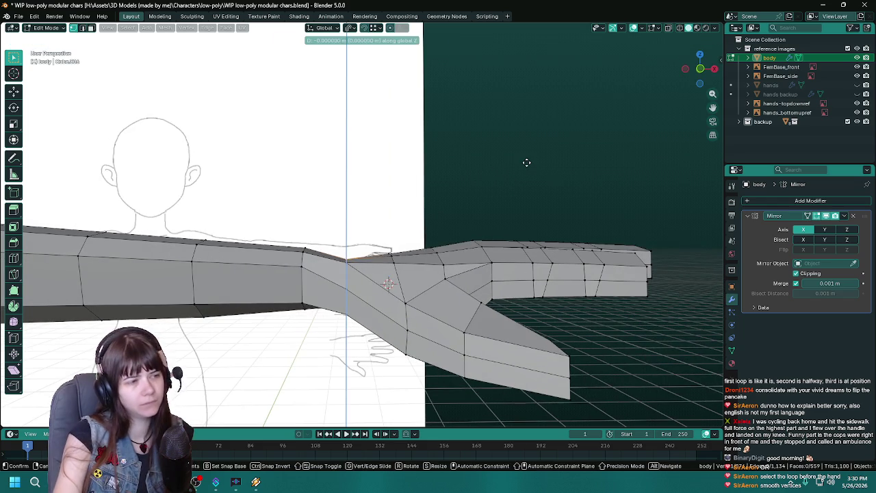
left_click(527, 154)
key("Tab")
left_click_drag(527, 155, 425, 320)
key("ctrl+s")
- Move a wrist edge vertically along Z, then inspect the arm and hand underside
key("Tab")
key("g")
key("z")
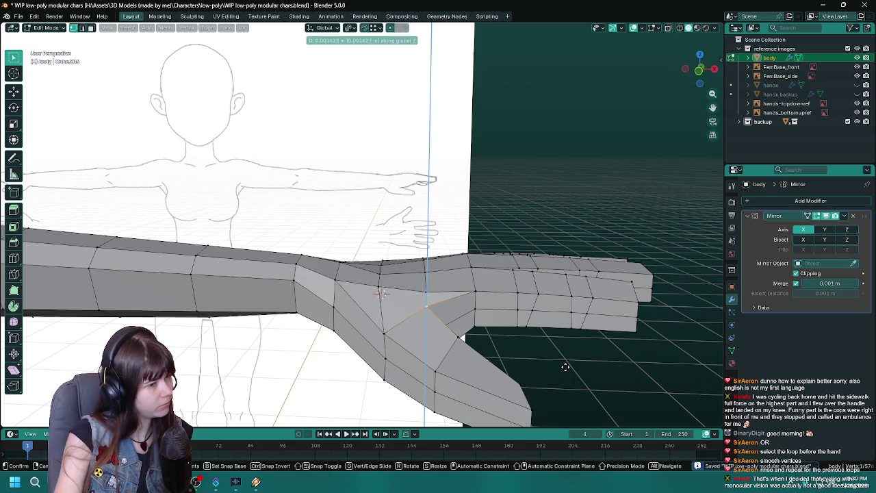
left_click(563, 362)
left_click_drag(564, 363, 358, 271)
left_click_drag(383, 302, 327, 369)
left_click_drag(417, 322, 344, 339)
key("Tab")
- Adjust more wrist vertices vertically below the outstretched arm and save
scroll("up", 3)
left_click_drag(451, 358, 325, 236)
key("Tab")
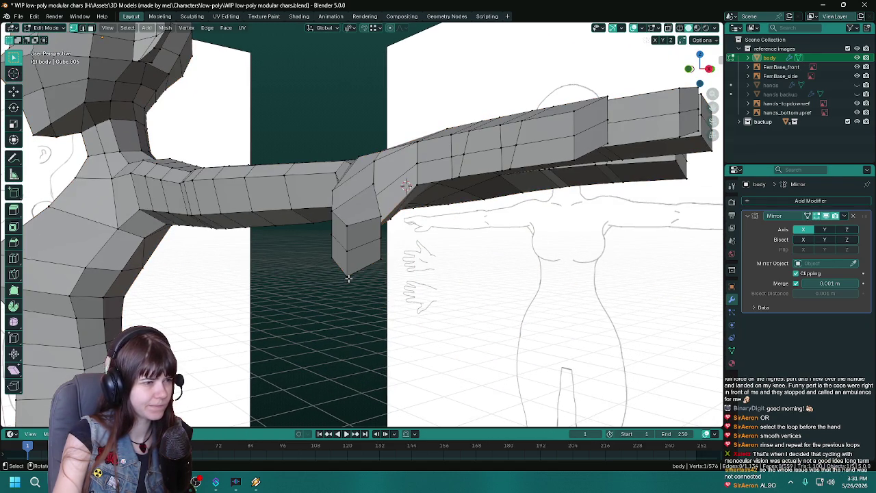
left_click(359, 311)
key("Tab")
left_click_drag(344, 298, 388, 341)
key("Tab")
key("z")
left_click(438, 367)
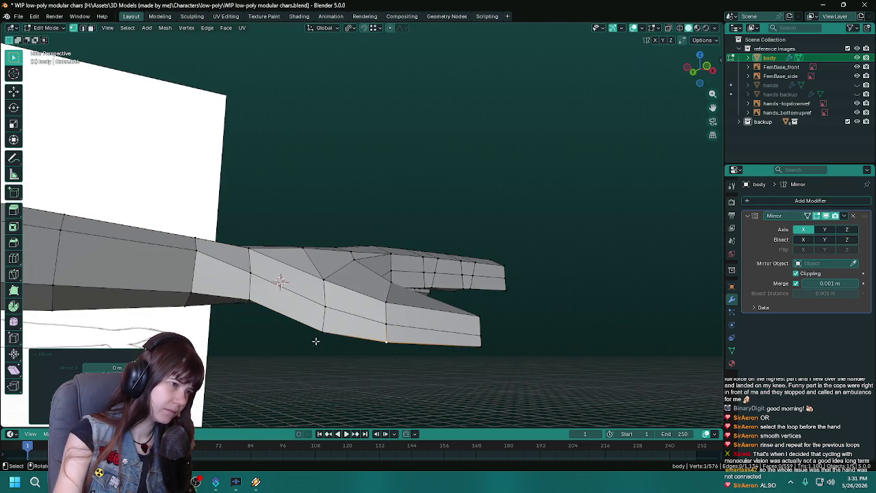
left_click(360, 366)
key("Tab")
left_click_drag(358, 360, 387, 368)
key("ctrl+s")
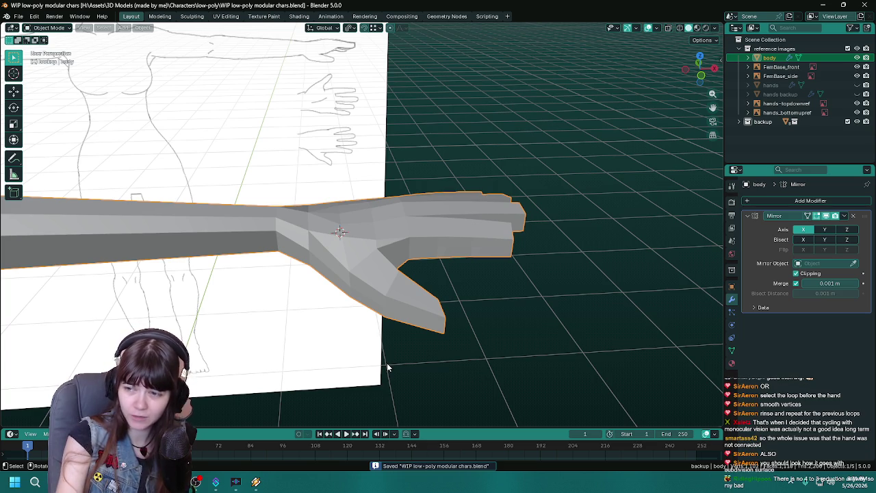
- Slide a hand vertex along its edge with Shift+V to smooth the wrist
left_click_drag(358, 345, 446, 321)
key("Tab")
left_click_drag(407, 254, 400, 320)
key("ctrl+s")
left_click_drag(506, 298, 514, 304)
key("shift+v")
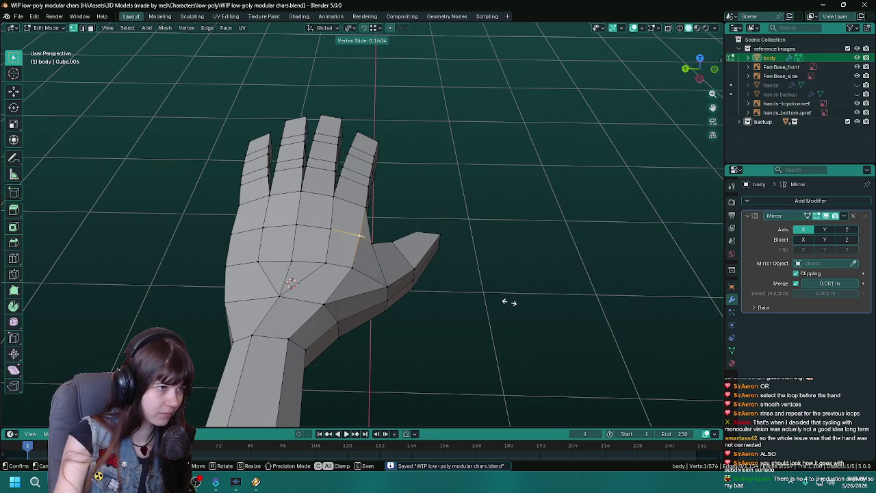
left_click(510, 302)
key("Tab")
left_click_drag(526, 348, 449, 322)
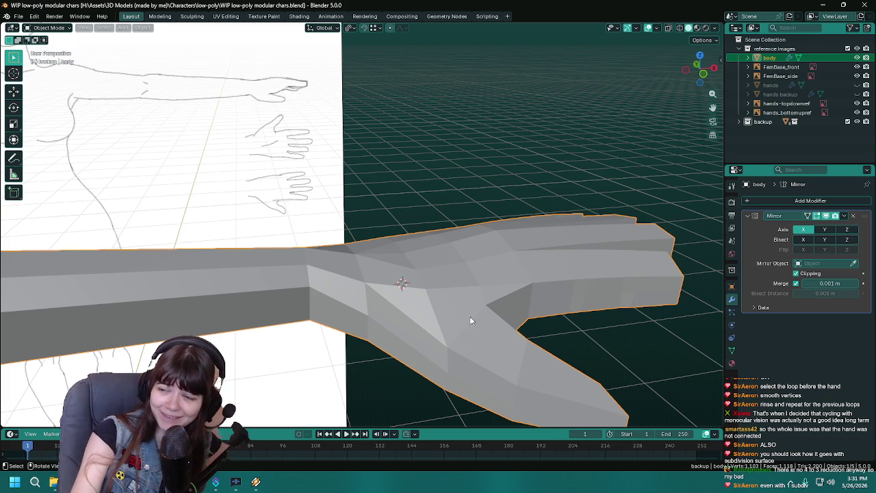
- Save the file and add a Subdivision Surface modifier to the body mesh
scroll("down", 3)
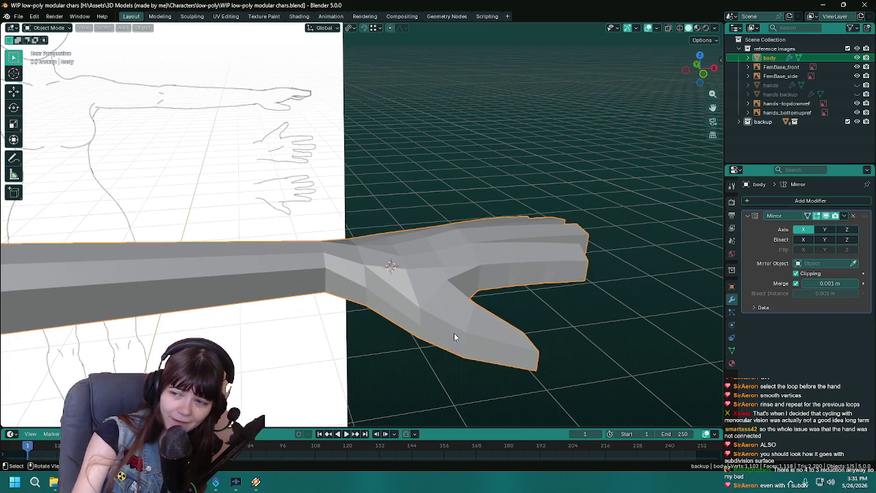
left_click_drag(467, 324, 457, 265)
key("Tab")
key("Tab")
key("ctrl+s")
scroll("down", 3)
scroll("up", 3)
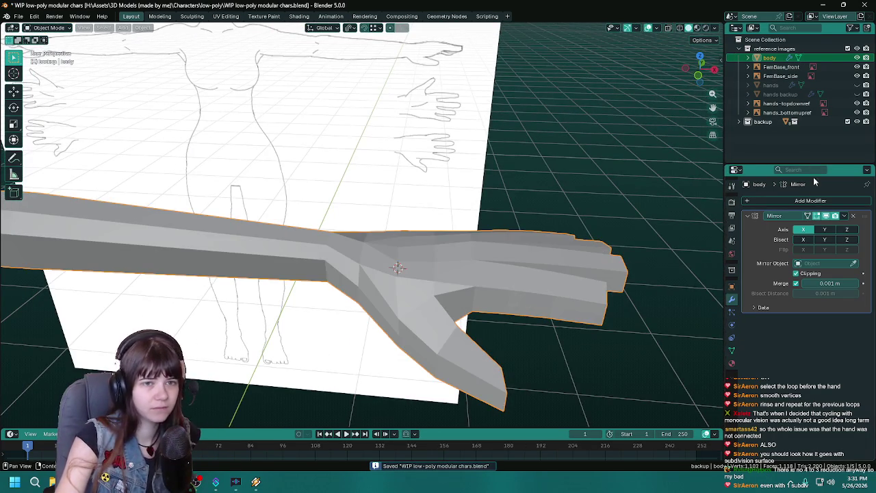
left_click(808, 200)
mouse_move(781, 221)
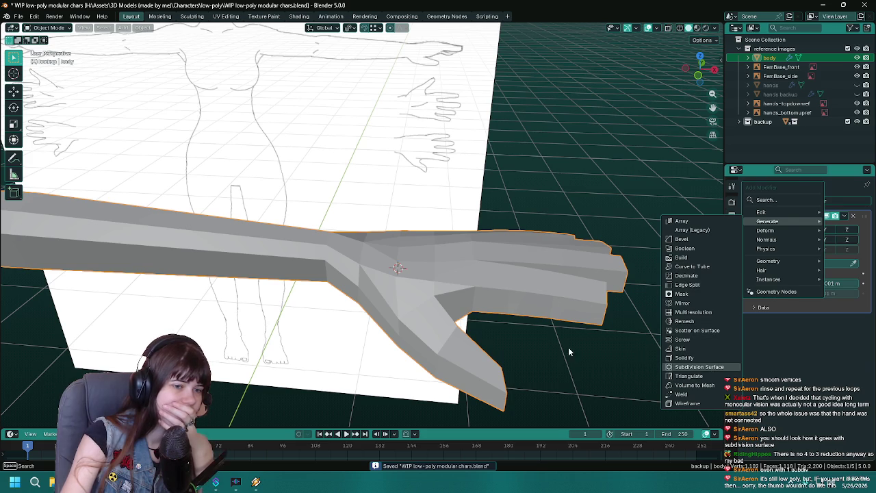
key("Return")
scroll("down", 3)
left_click_drag(544, 344, 616, 329)
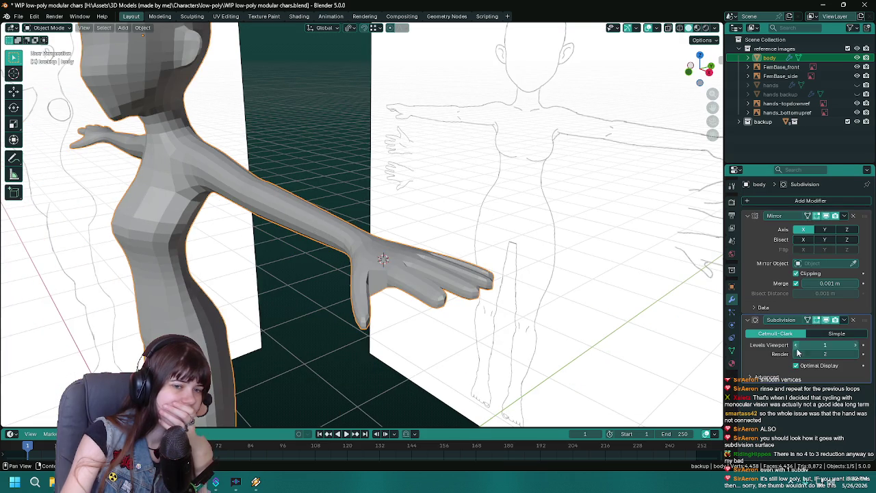
- Set render levels to 1, then remove and re-add the subdivision with Ctrl+1
left_click(796, 354)
left_click_drag(174, 292, 237, 301)
left_click_drag(405, 299, 362, 291)
scroll("up", 3)
left_click(853, 321)
left_click_drag(479, 336, 495, 335)
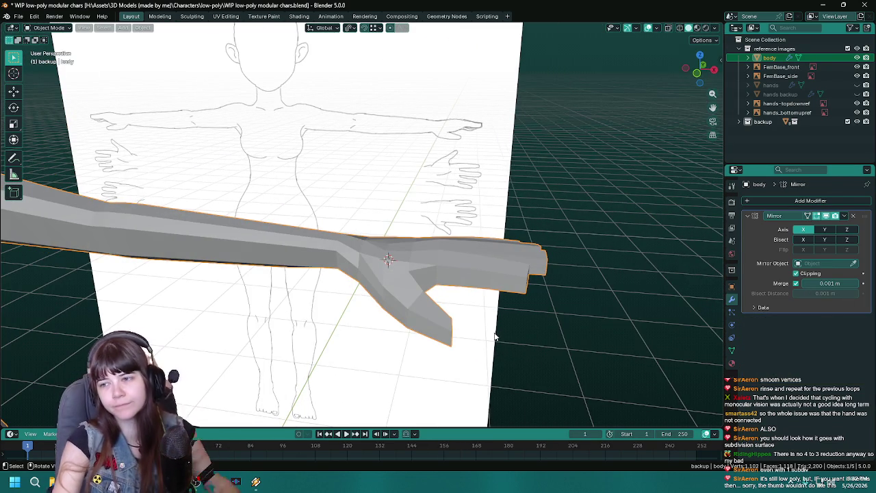
left_click_drag(496, 336, 476, 332)
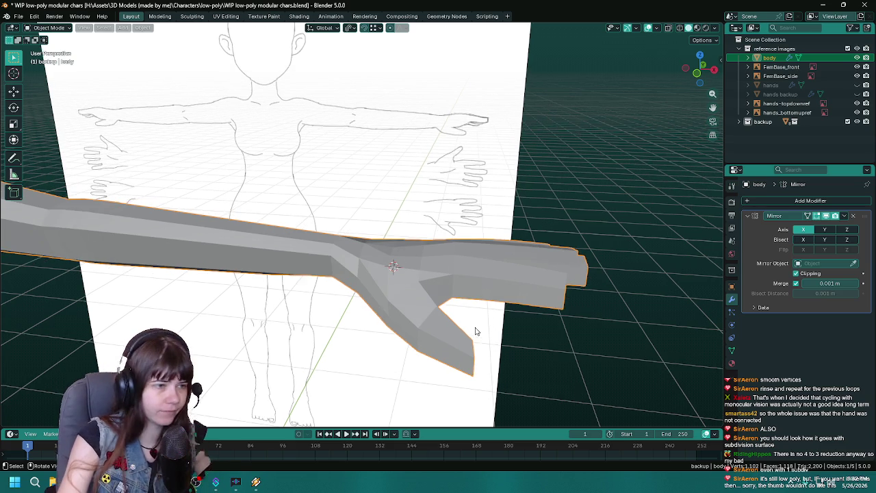
left_click_drag(505, 363, 445, 305)
key("ctrl+1")
key("Tab")
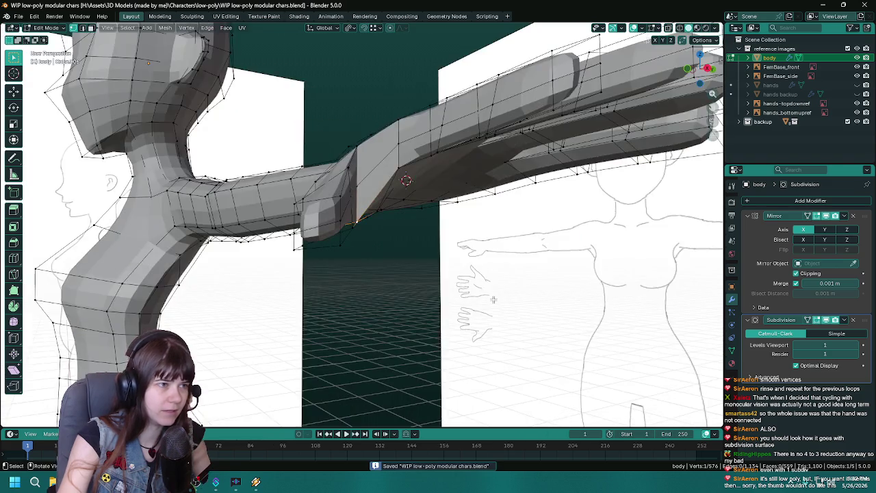
- Save, then move the vertex under the thumb along Z and review the hand
key("ctrl+s")
key("g")
key("z")
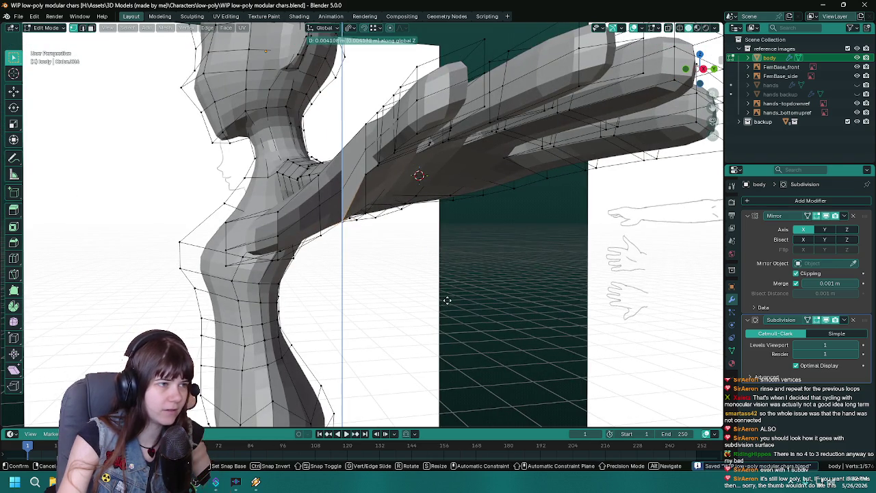
left_click(447, 295)
left_click_drag(447, 295, 353, 270)
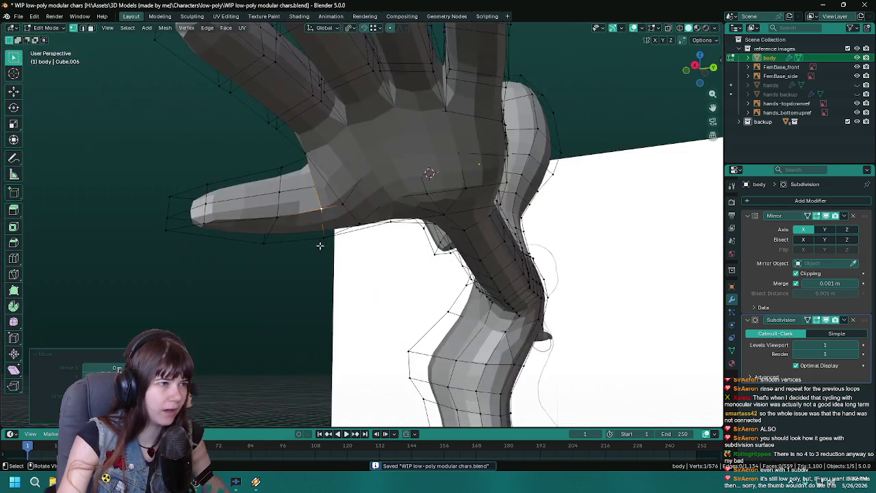
left_click_drag(274, 219, 307, 176)
key("Tab")
key("Tab")
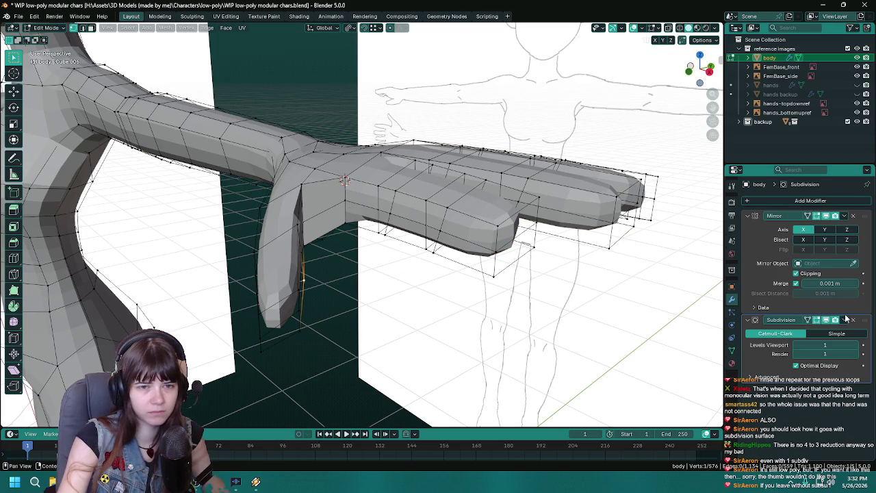
- Delete the Subdivision Surface modifier and save the file
left_click(853, 320)
left_click_drag(438, 260, 432, 278)
key("ctrl+s")
key("Tab")
scroll("up", 3)
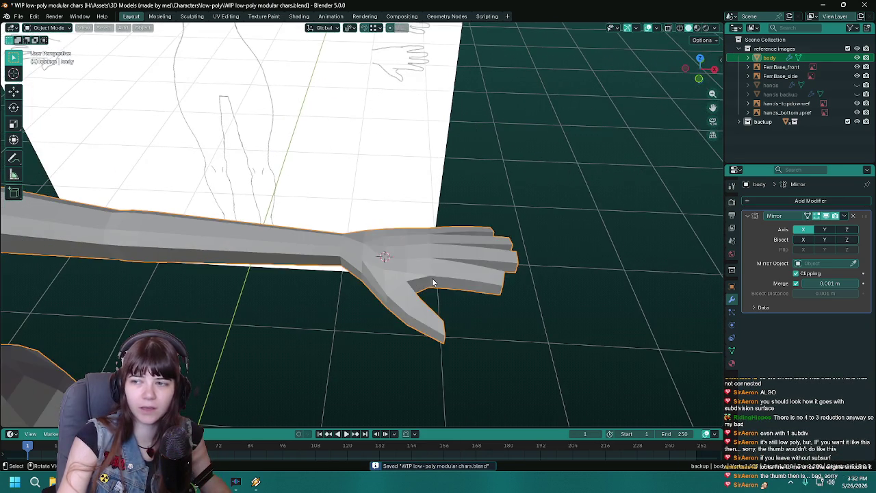
- Move the thumb-base vertices vertically along Z and save
left_click_drag(525, 304, 349, 293)
key("Tab")
key("g")
key("z")
left_click(449, 241)
key("ctrl+s")
key("Tab")
- Adjust another thumb-base vertex's height along Z, save, and recheck the hand
key("Tab")
left_click_drag(477, 321, 458, 292)
key("g")
key("z")
left_click(553, 300)
key("Tab")
key("ctrl+s")
key("Tab")
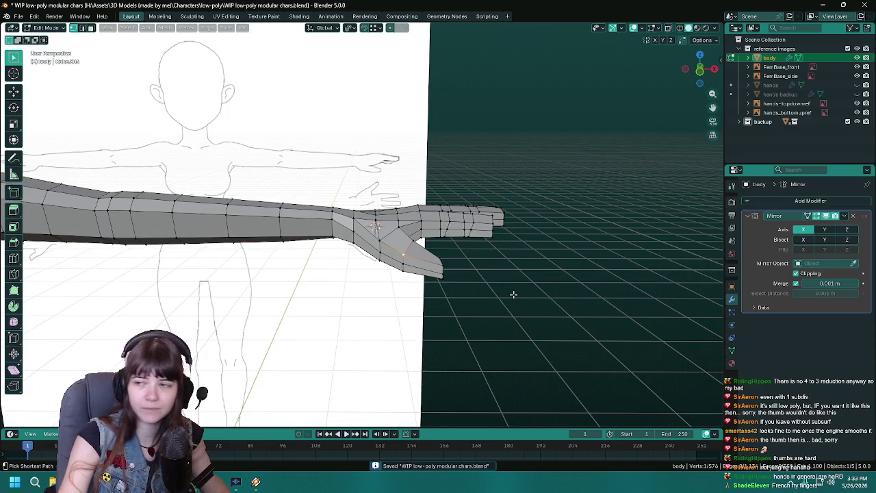
left_click_drag(551, 280, 464, 338)
key("g")
left_click(597, 296)
key("Tab")
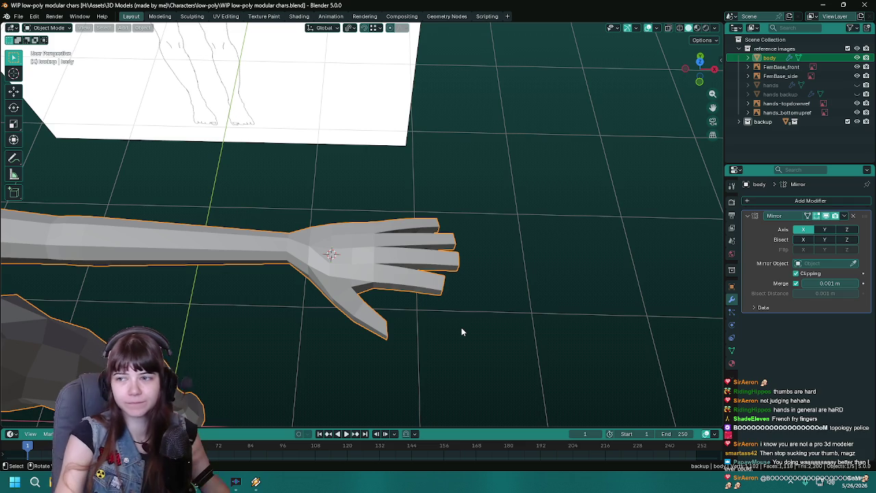
left_click_drag(343, 251, 391, 245)
key("ctrl+s")
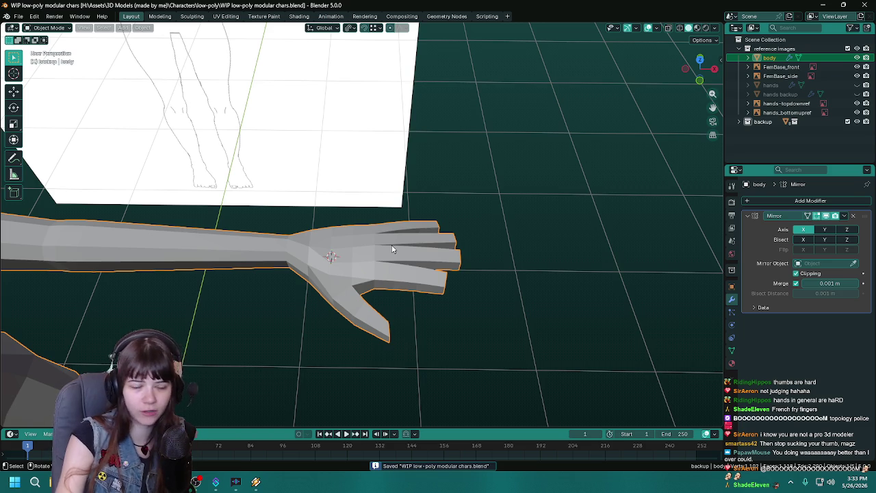
left_click_drag(392, 250, 387, 253)
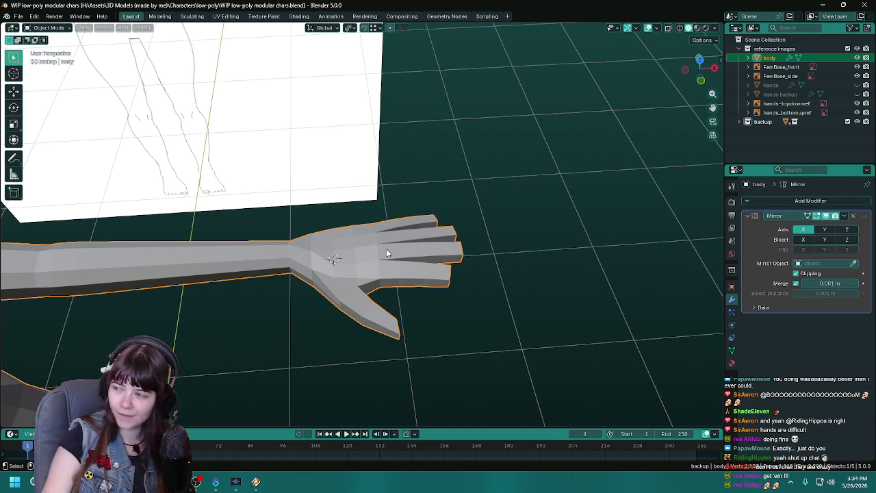
left_click_drag(404, 276, 445, 264)
key("ctrl+s")
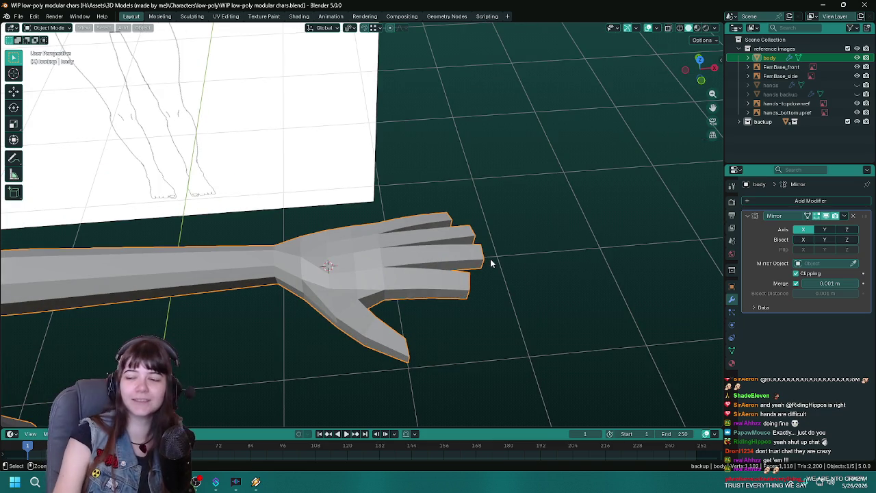
left_click_drag(563, 274, 527, 274)
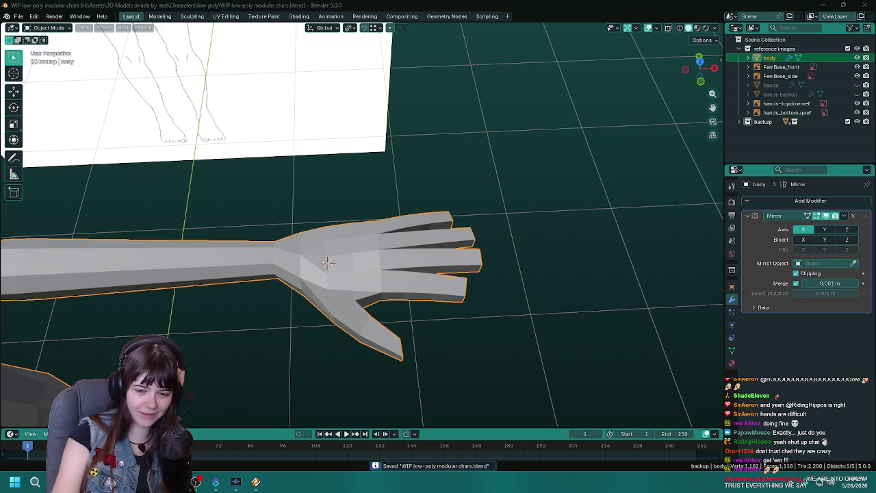
left_click_drag(518, 276, 515, 267)
key("ctrl+s")
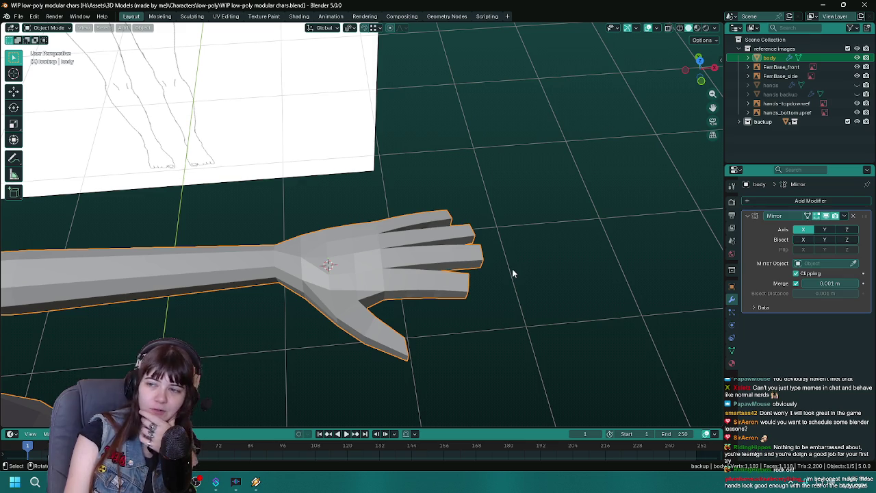
left_click_drag(484, 269, 545, 313)
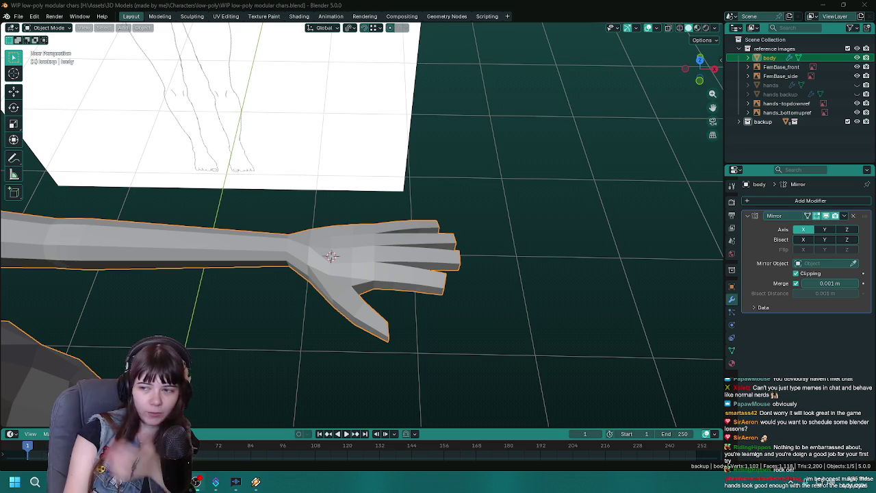
left_click_drag(450, 255, 464, 247)
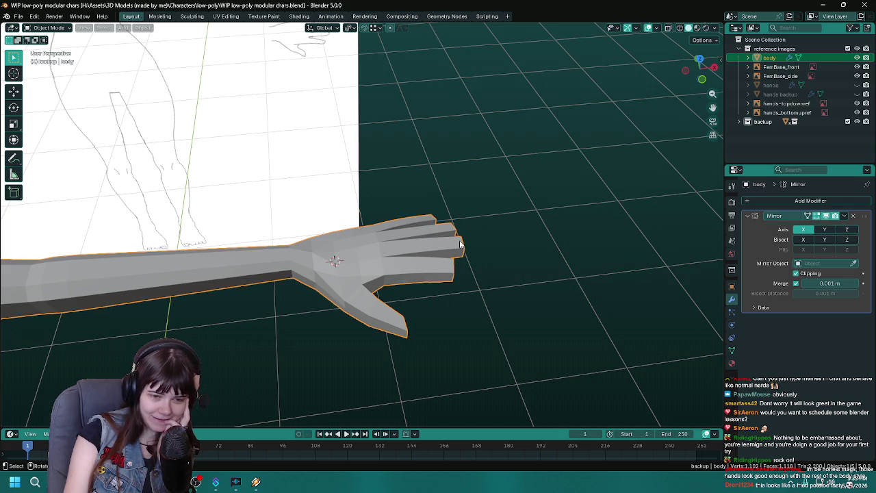
left_click_drag(468, 251, 517, 274)
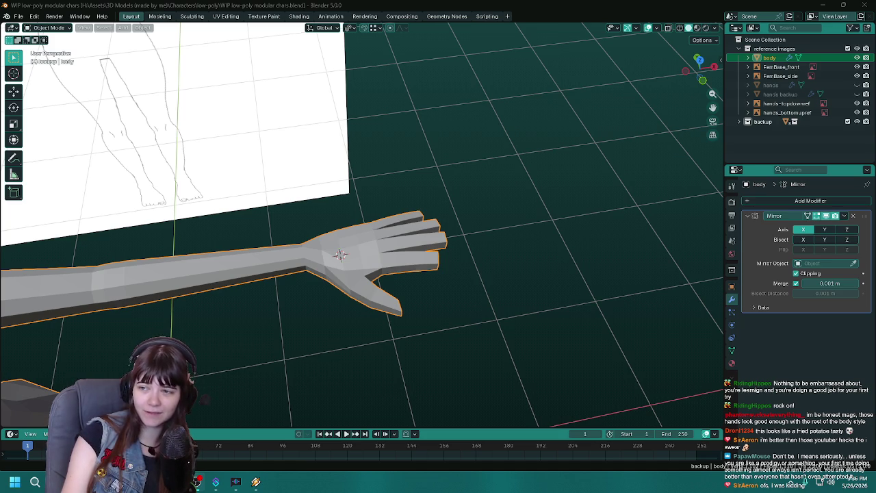
scroll("down", 3)
scroll("down", 3)
left_click_drag(336, 260, 333, 251)
scroll("up", 3)
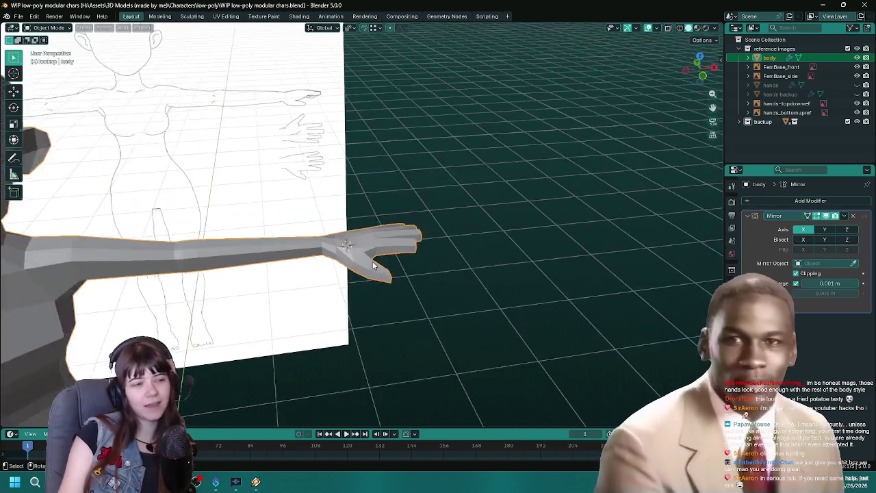
scroll("up", 3)
scroll("up", 3)
left_click_drag(386, 275, 384, 285)
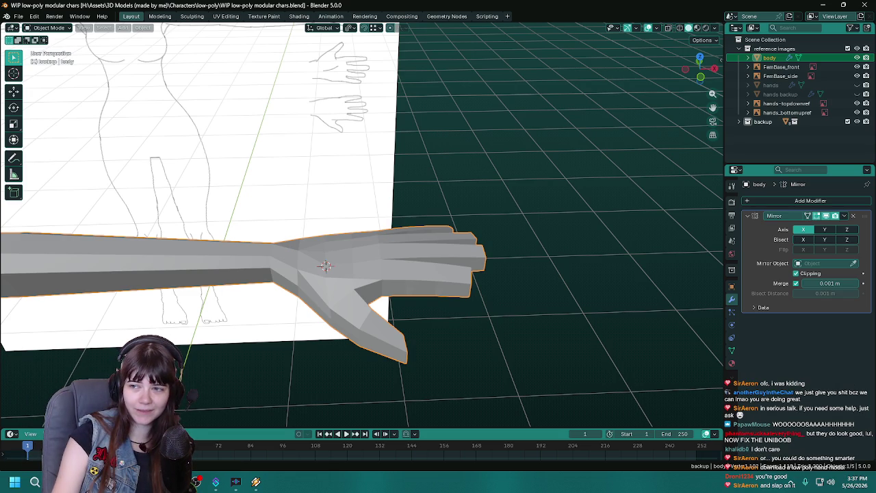
scroll("down", 3)
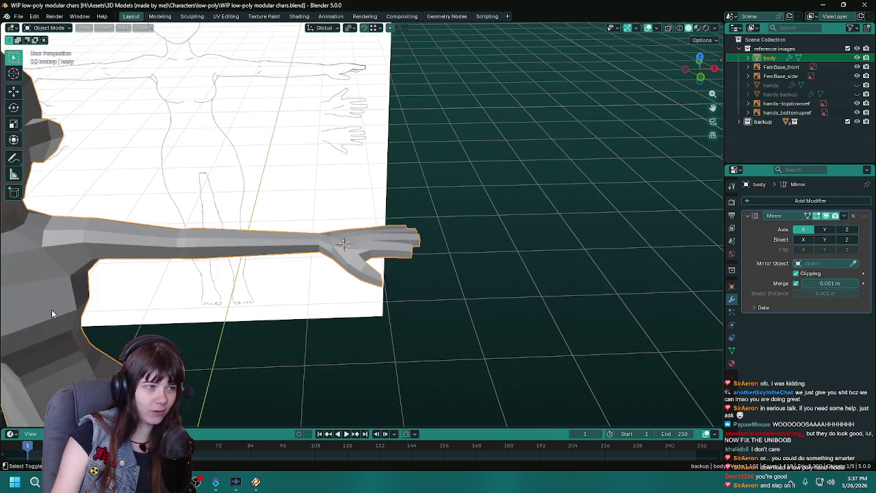
left_click_drag(410, 274, 433, 230)
scroll("up", 3)
key("ctrl+s")
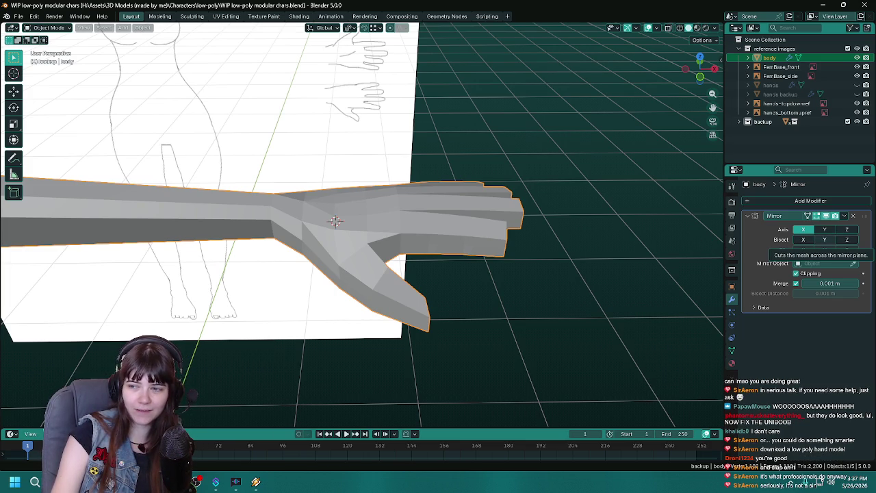
left_click_drag(523, 294, 506, 301)
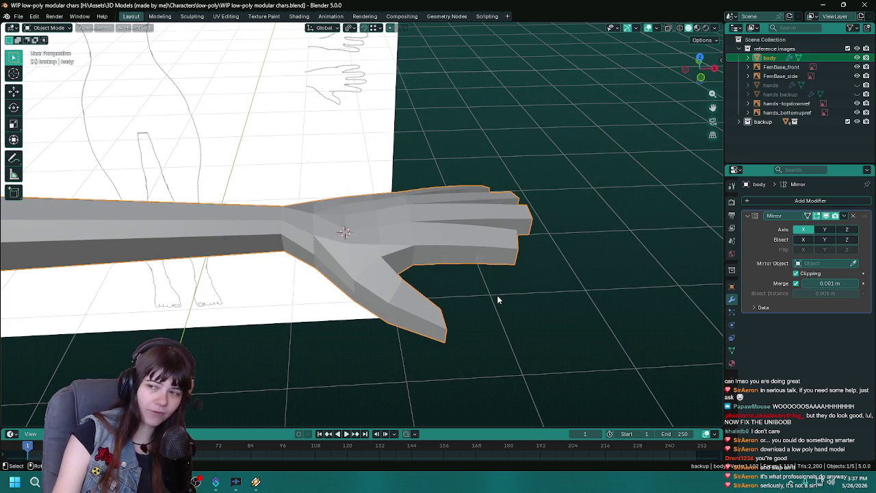
scroll("down", 3)
left_click_drag(497, 295, 443, 272)
scroll("up", 3)
key("ctrl+s")
scroll("down", 3)
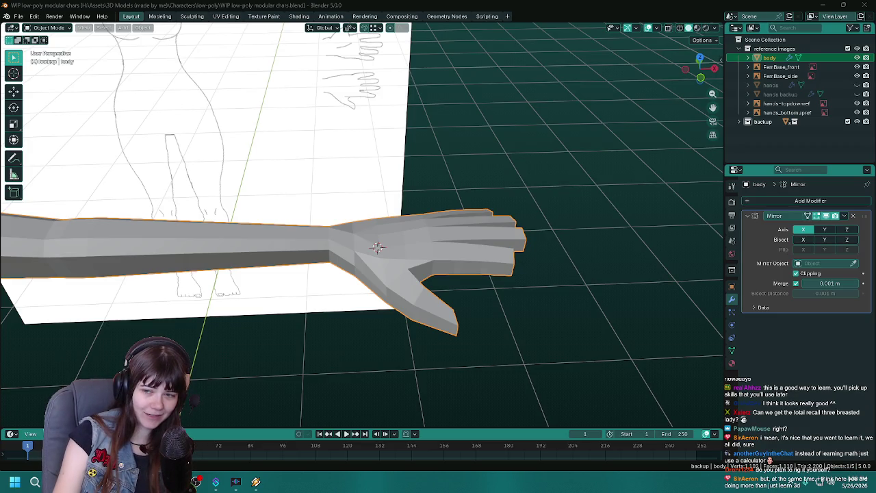
left_click_drag(445, 302, 413, 268)
key("Tab")
- Save, then move the wrist vertices along the Y axis and review the arm
scroll("down", 3)
key("ctrl+s")
left_click_drag(386, 172, 497, 149)
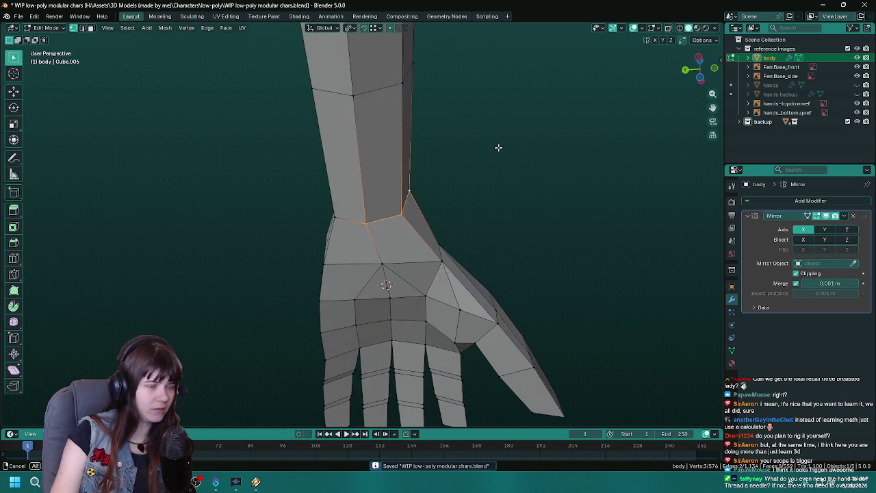
key("g")
key("y")
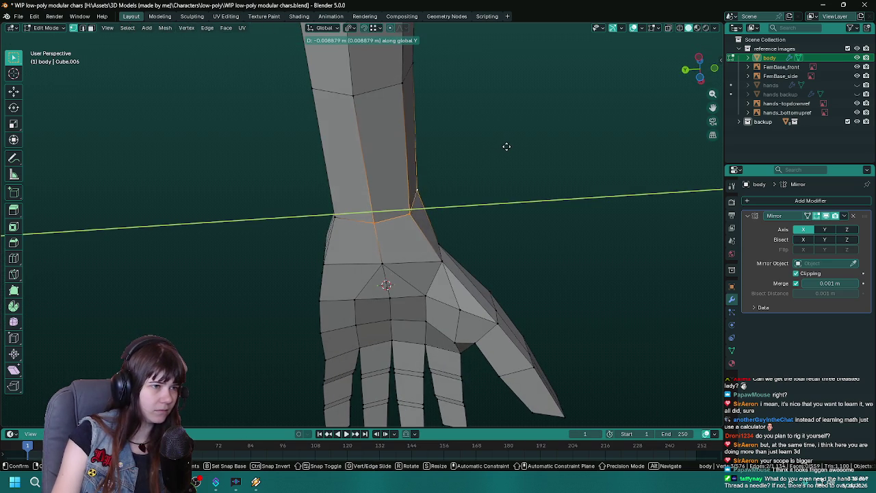
left_click(508, 145)
left_click_drag(509, 145, 487, 253)
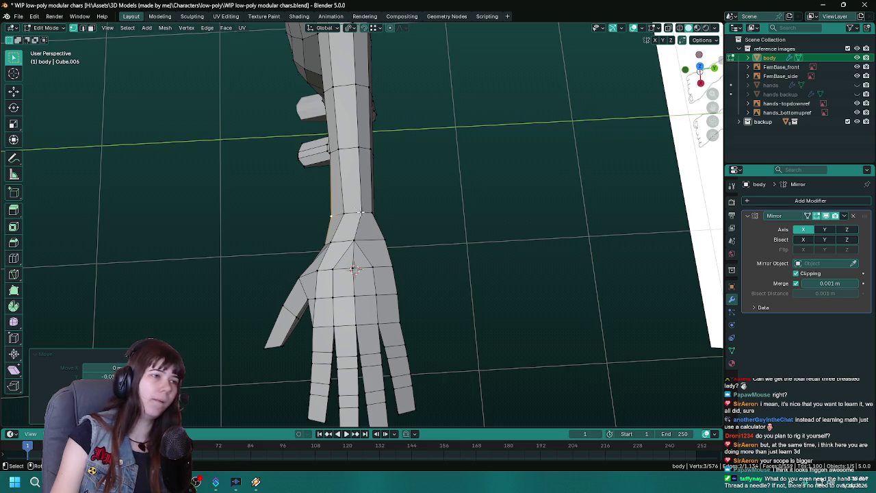
key("Tab")
left_click_drag(481, 228, 379, 252)
key("Tab")
- Move one wrist vertex along Y and save the file
key("g")
key("y")
left_click(468, 217)
key("ctrl+s")
key("Tab")
key("Tab")
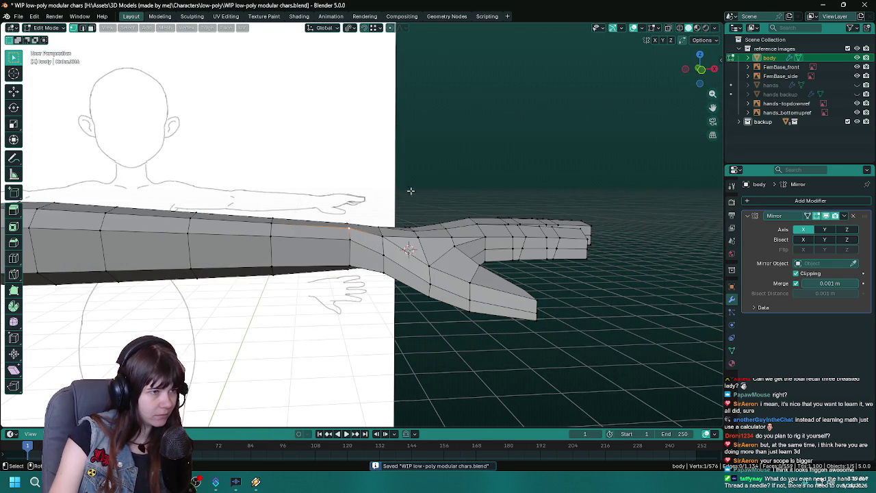
- Slide a wrist vertex along its edge with Shift+V, check it, and save
left_click_drag(451, 167, 446, 166)
key("shift+v")
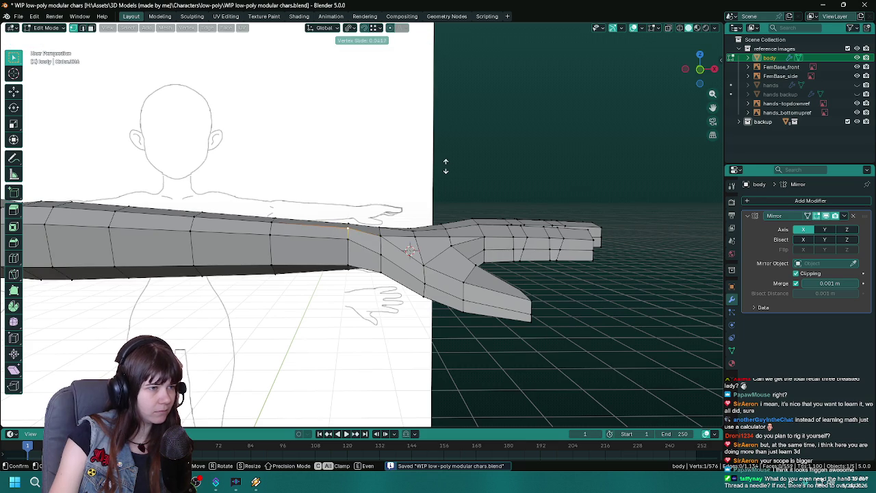
left_click(445, 167)
left_click_drag(548, 192, 581, 181)
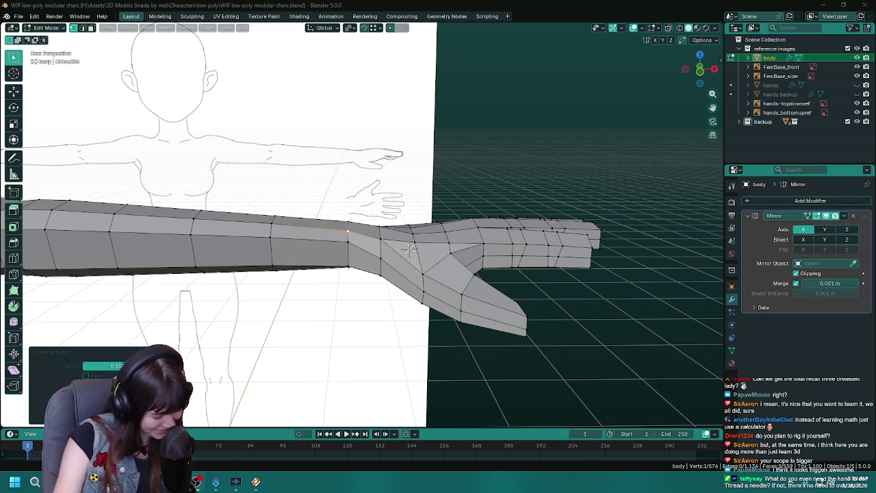
left_click_drag(438, 273, 319, 273)
key("ctrl+s")
scroll("up", 3)
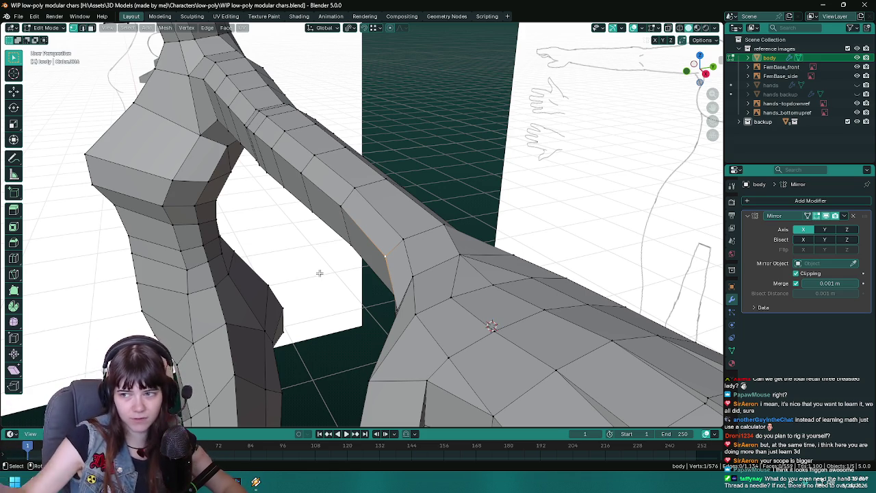
- Finish the vertex slide on the forearm, check the hand in Object Mode, and save
left_click_drag(319, 272, 272, 299)
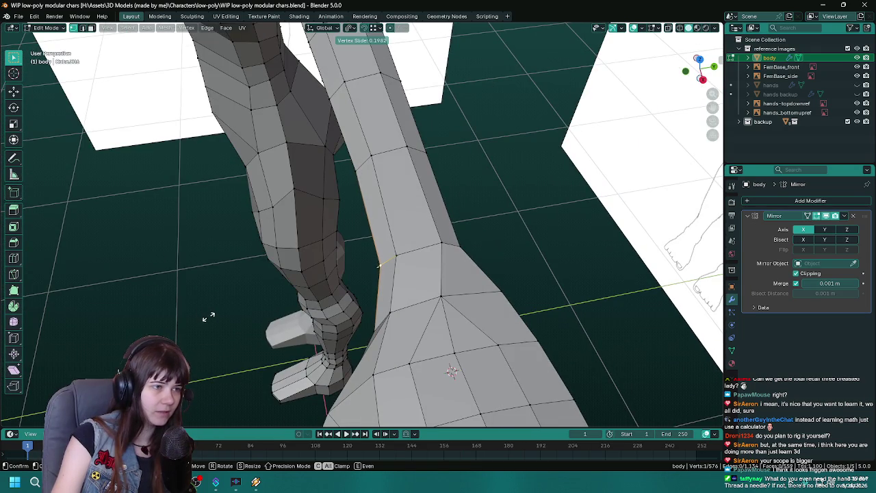
left_click(210, 315)
key("Tab")
left_click_drag(211, 316, 495, 329)
key("ctrl+s")
- Slide two wrist vertices along their edges in Edit Mode and save
key("Tab")
key("g")
right_click(434, 328)
key("Tab")
key("Tab")
key("g")
key("g")
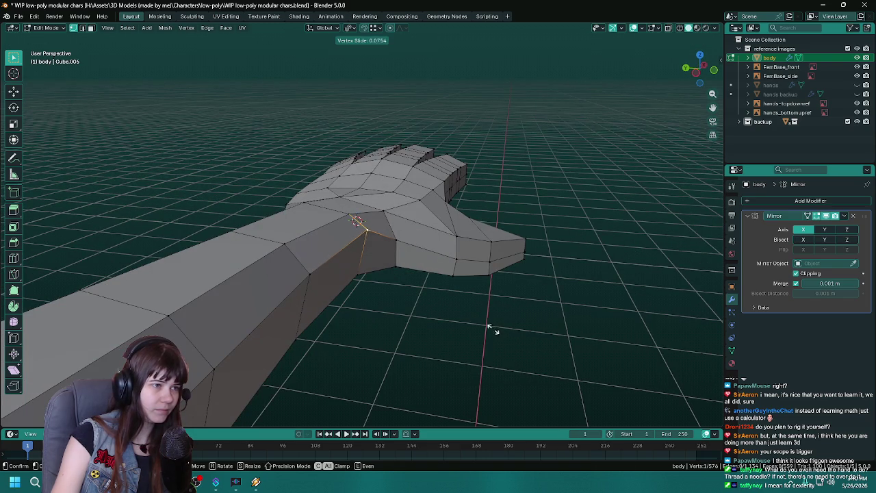
left_click(489, 327)
key("g")
key("g")
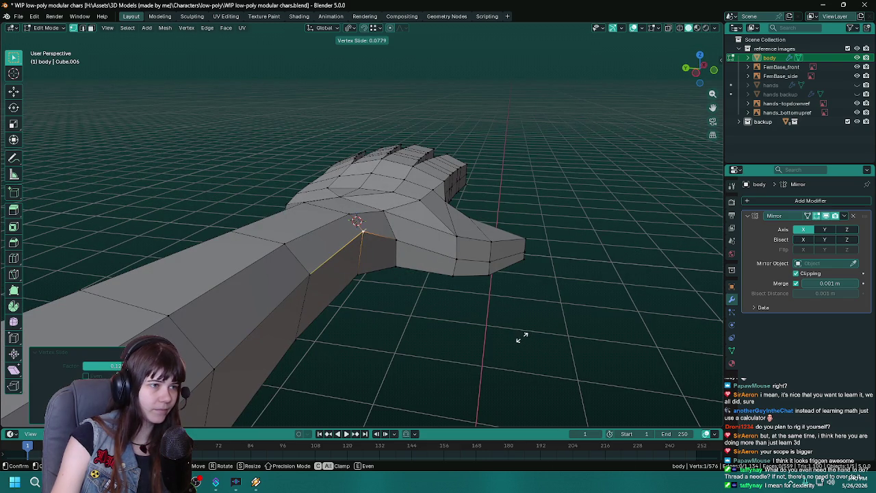
left_click_drag(522, 337, 505, 356)
left_click(481, 335)
key("ctrl+s")
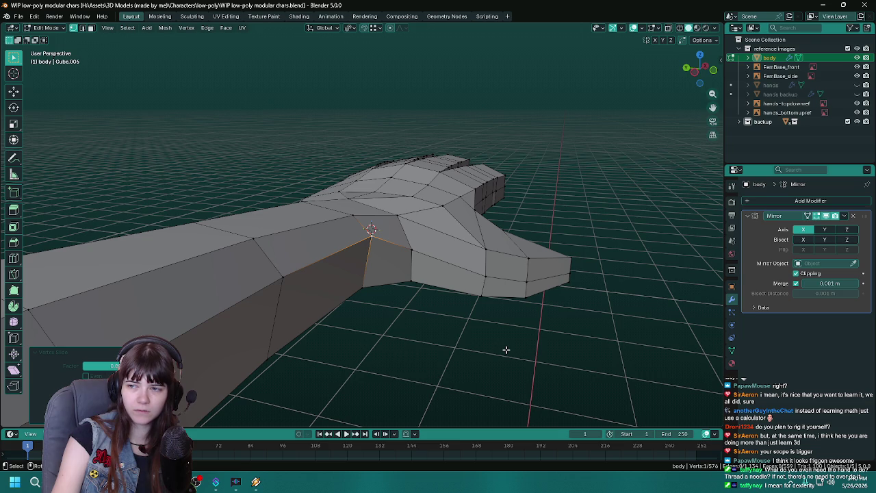
- Slide the wrist vertex where the thumb joins the forearm further along its edge
left_click_drag(505, 352, 401, 365)
key("ctrl+s")
key("shift+v")
left_click(475, 346)
scroll("up", 3)
key("g")
key("g")
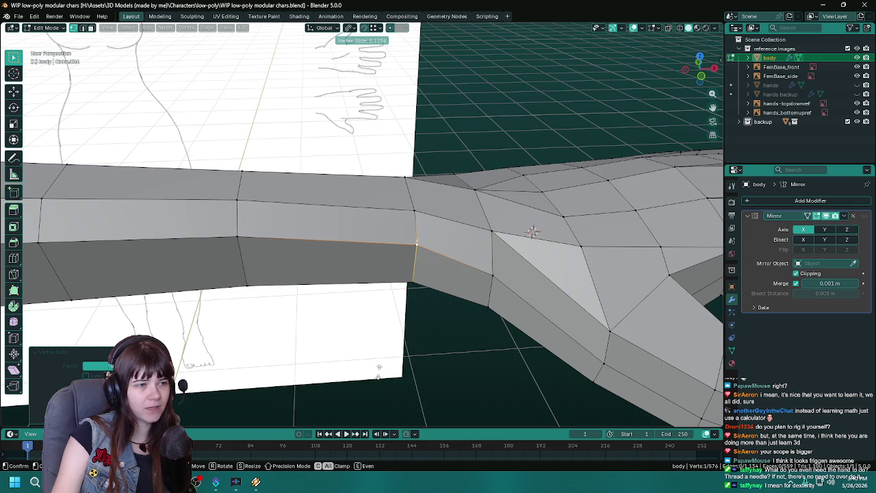
left_click(377, 368)
- Move the wrist vertex along the X axis to line it up with the arm, then save
left_click_drag(377, 368, 440, 358)
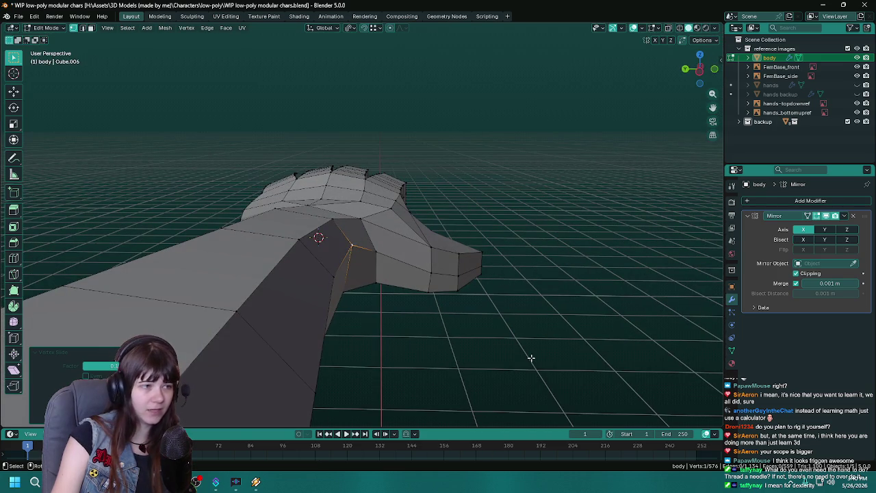
key("g")
key("x")
left_click_drag(531, 358, 405, 354)
left_click(528, 358)
key("ctrl+s")
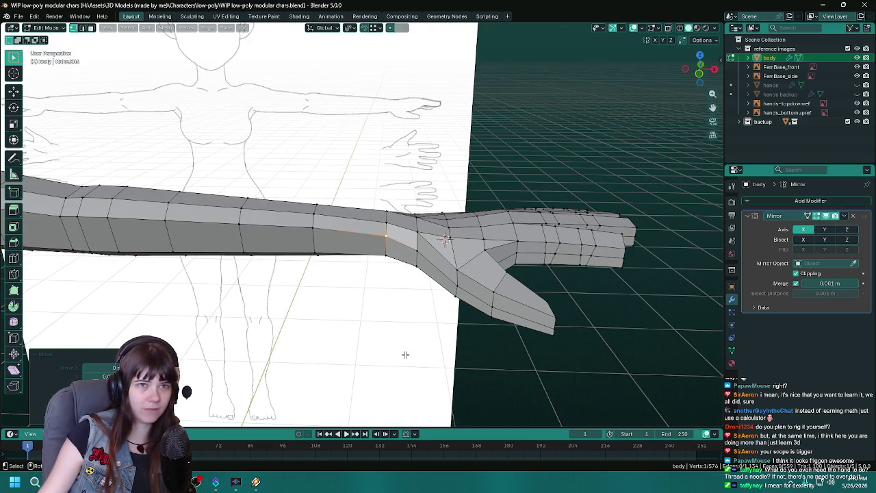
- Zoom in on the wrist, slide one more vertex along its edge with Shift+V, and save
key("ctrl+s")
scroll("down", 3)
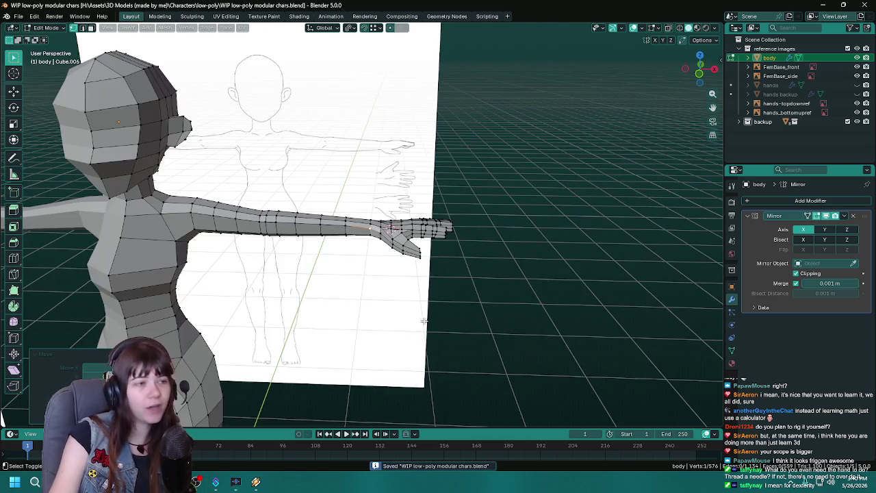
scroll("up", 3)
left_click_drag(415, 335, 495, 190)
key("shift+v")
left_click(434, 359)
key("ctrl+s")
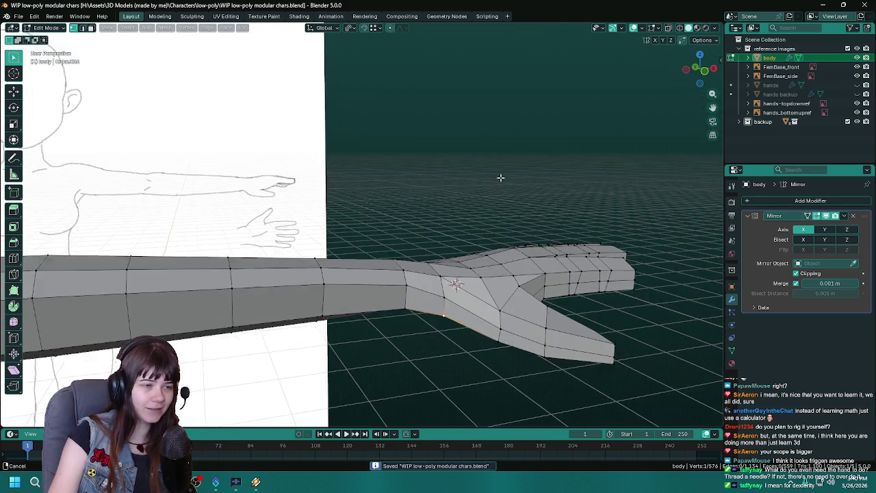
- Check the body and head in Object Mode, then return to editing the body mesh and save
key("Tab")
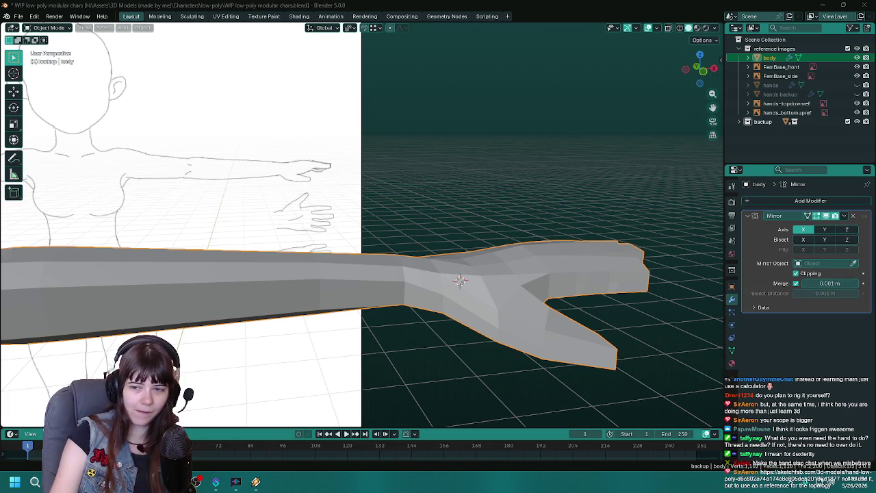
scroll("down", 3)
left_click_drag(658, 231, 410, 233)
key("Tab")
scroll("up", 3)
scroll("up", 3)
key("ctrl+s")
scroll("down", 3)
scroll("up", 3)
- Review the character from a three-quarter angle, then reopen the body mesh framed on the legs and save
key("Tab")
scroll("down", 3)
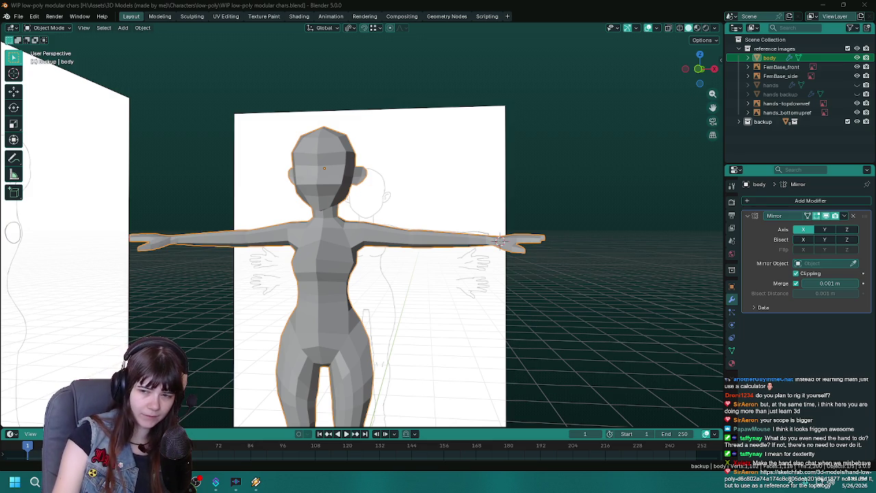
scroll("down", 3)
left_click_drag(345, 338, 336, 313)
key("Tab")
scroll("up", 3)
scroll("up", 3)
left_click_drag(411, 313, 411, 286)
key("ctrl+s")
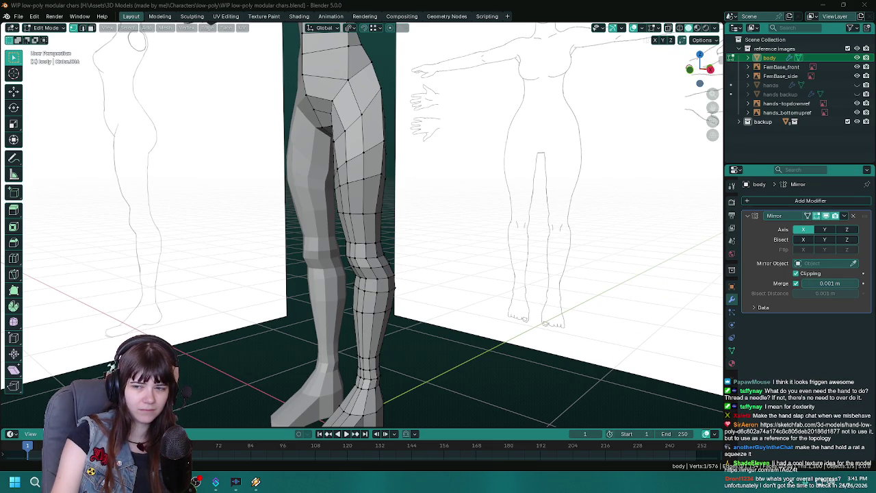
- Loop-cut a new edge loop across the left knee, then bring the Imgur hand reference window over Blender
scroll("up", 3)
left_click_drag(384, 260, 363, 267)
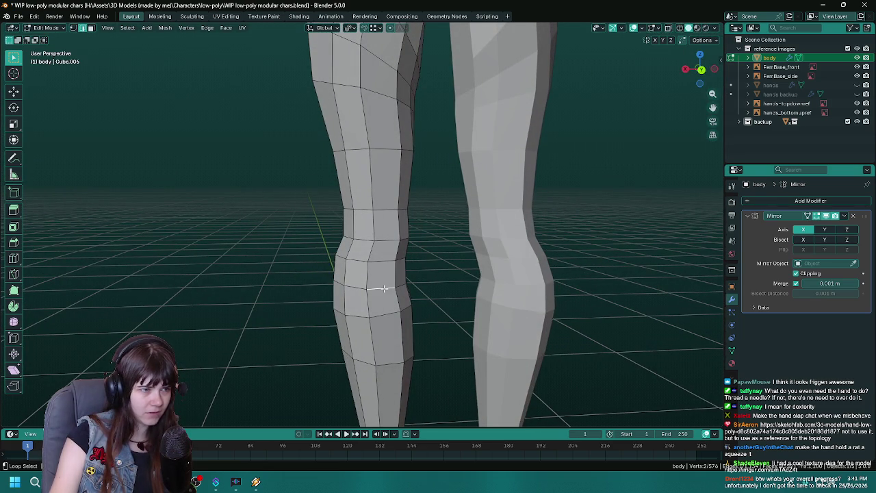
key("ctrl+r")
left_click_drag(384, 288, 425, 290)
scroll("down", 3)
scroll("up", 3)
left_click_drag(491, 288, 293, 289)
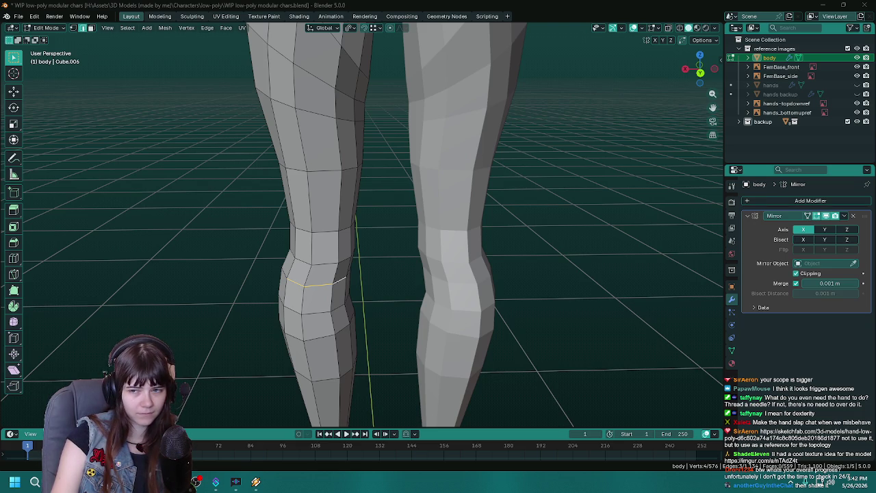
left_click_drag(875, 74, 615, 168)
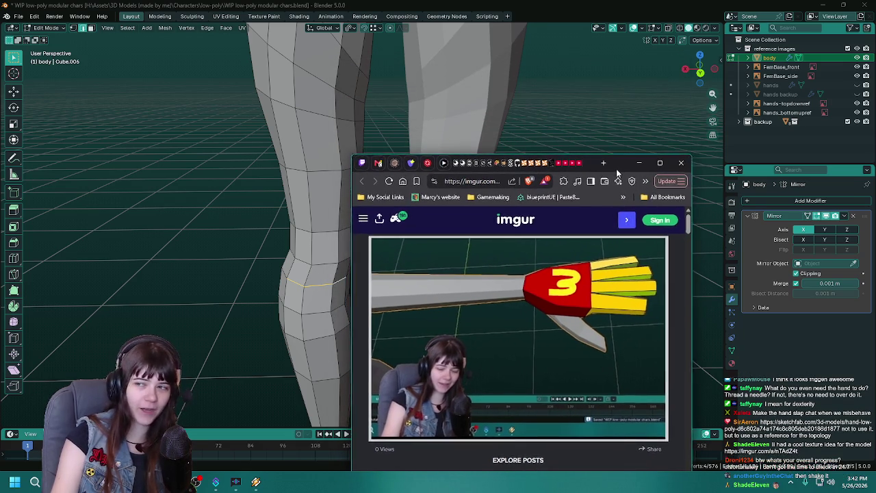
- Dismiss the Imgur hand reference window, save the file, and look around the legs
left_click(638, 162)
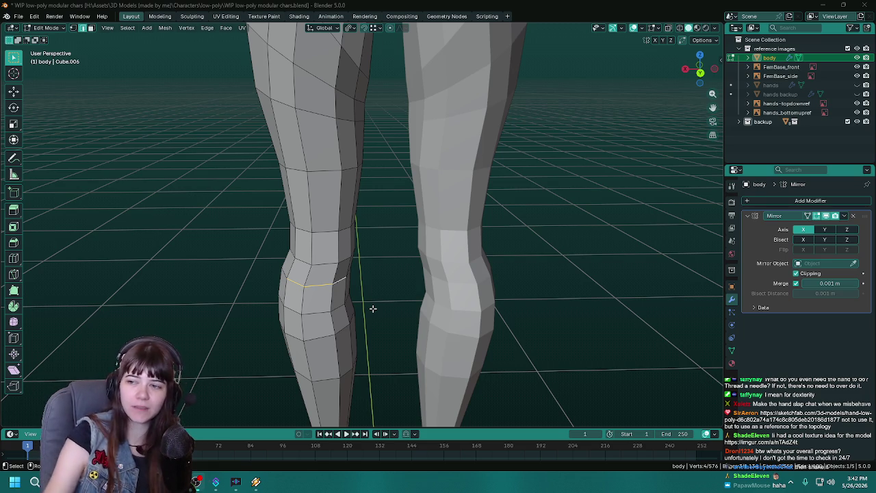
key("ctrl+s")
left_click_drag(272, 301, 324, 310)
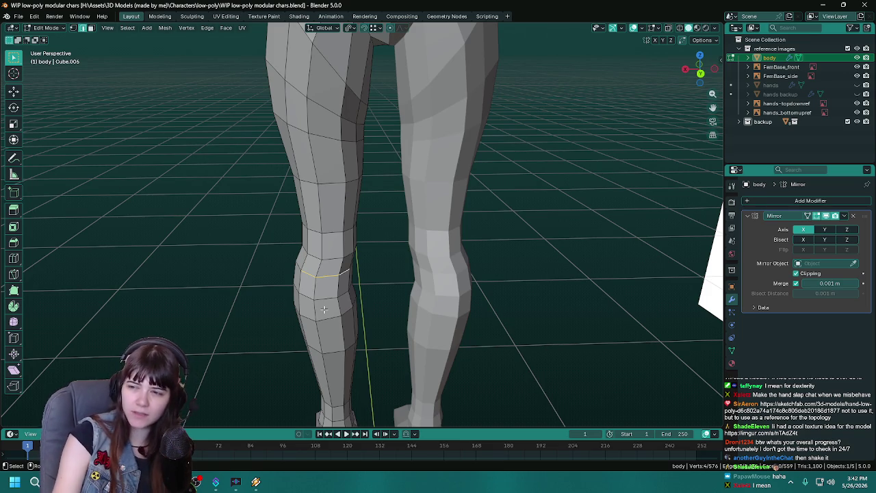
- Select the new edge loop around the left knee, save, and call up the Delete menu with X
left_click_drag(325, 310, 356, 256)
key("ctrl+s")
left_click(374, 252)
key("ctrl+s")
left_click_drag(431, 280, 394, 288)
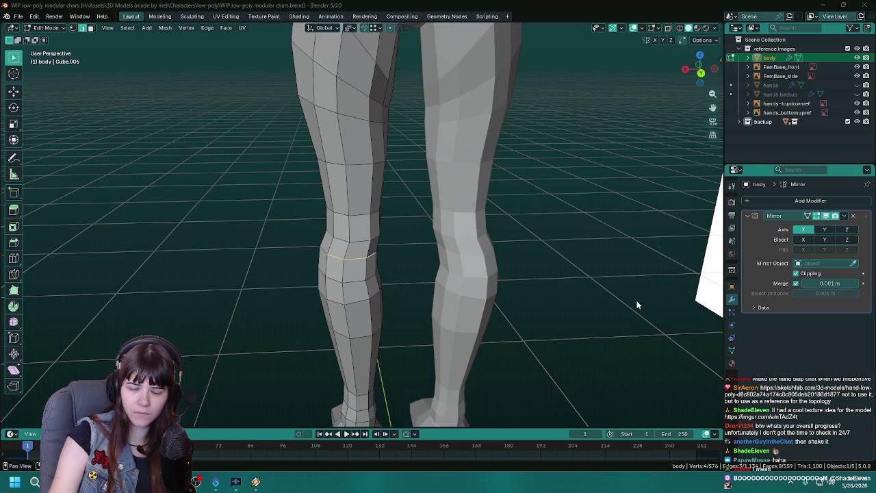
scroll("up", 3)
left_click_drag(479, 293, 434, 295)
key("x")
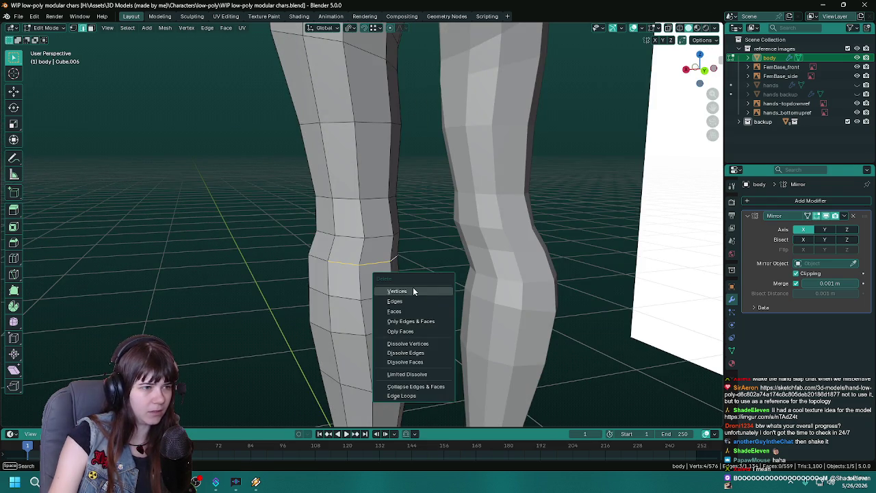
- Dissolve the extra knee edge loop and reroute the knee edge to the upper vertex
left_click(427, 352)
left_click_drag(427, 352, 371, 294)
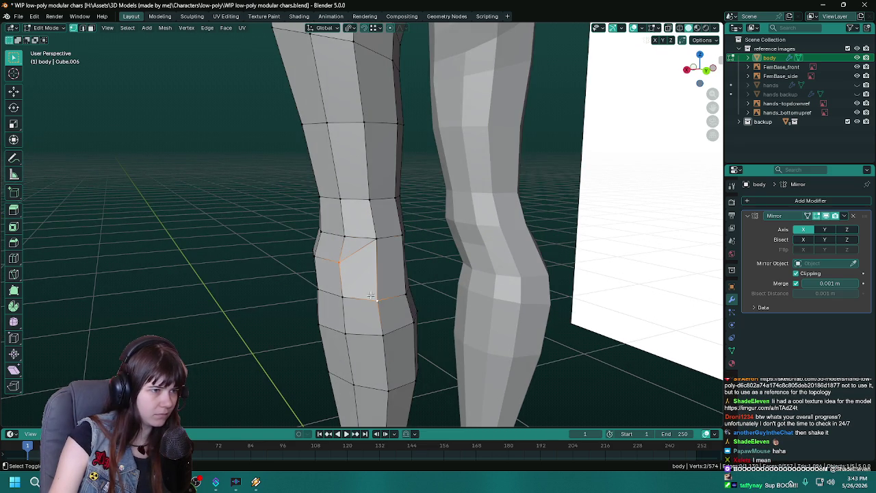
left_click_drag(434, 304, 312, 232)
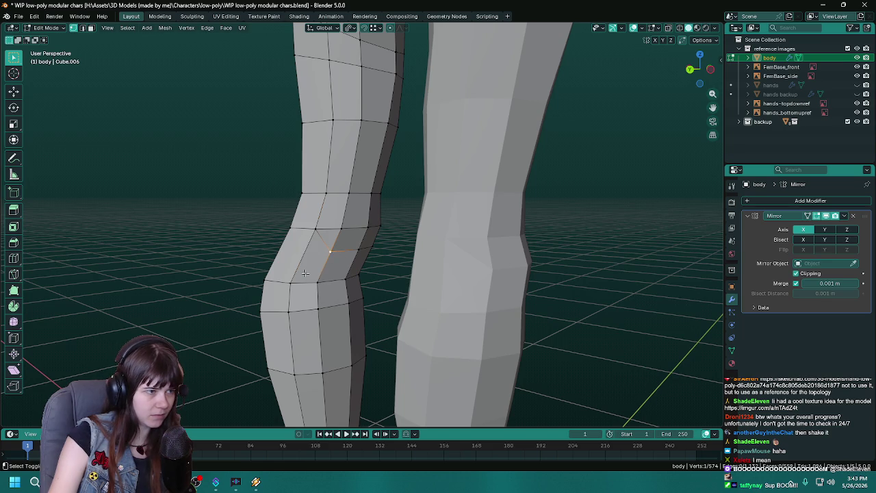
left_click_drag(334, 263, 414, 236)
key("ctrl+z")
- Knife a diagonal edge across the kneecap and dissolve the two leftover knee edges
key("k")
key("Escape")
key("x")
left_click(334, 281)
key("x")
left_click(337, 248)
- Select two remaining knee edges, look over both legs, and save before leaving Edit Mode
left_click(414, 235)
left_click(440, 291)
left_click_drag(476, 300, 346, 254)
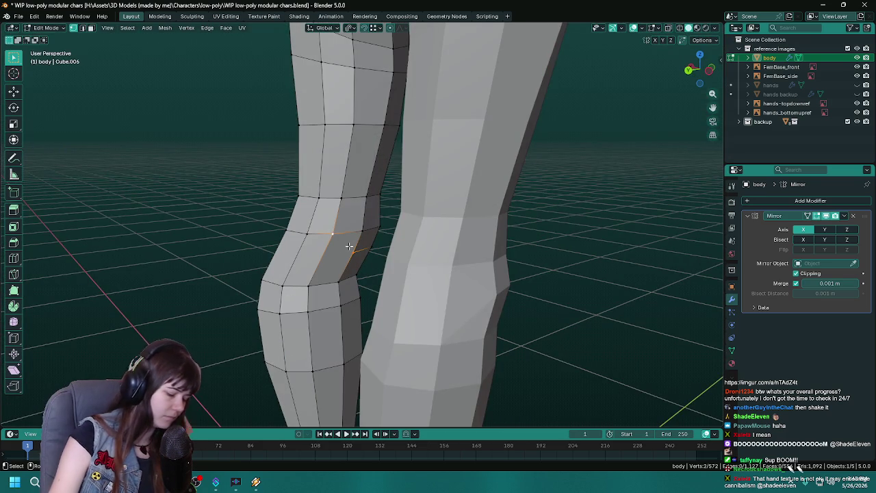
left_click_drag(302, 281, 387, 298)
key("ctrl+s")
key("Tab")
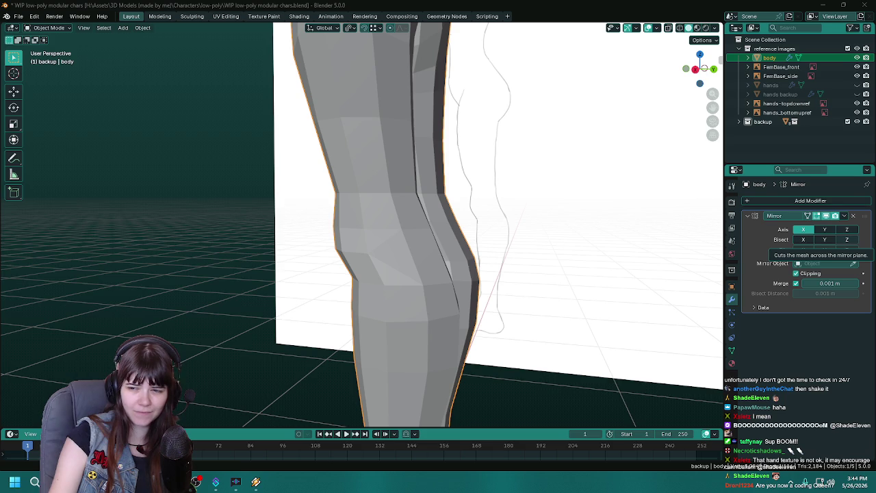
- Inspect the reworked legs from the front in Edit Mode, save, and return to Object Mode
left_click_drag(259, 295, 405, 306)
scroll("up", 3)
key("Tab")
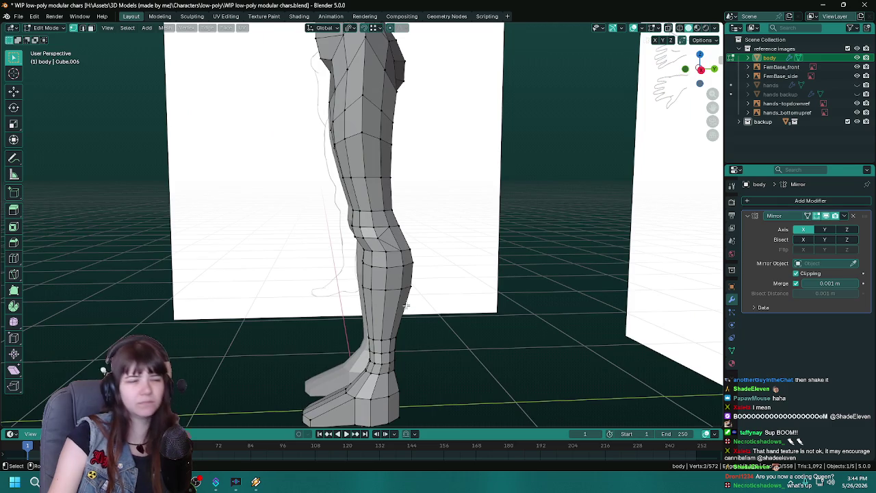
left_click_drag(493, 324, 395, 330)
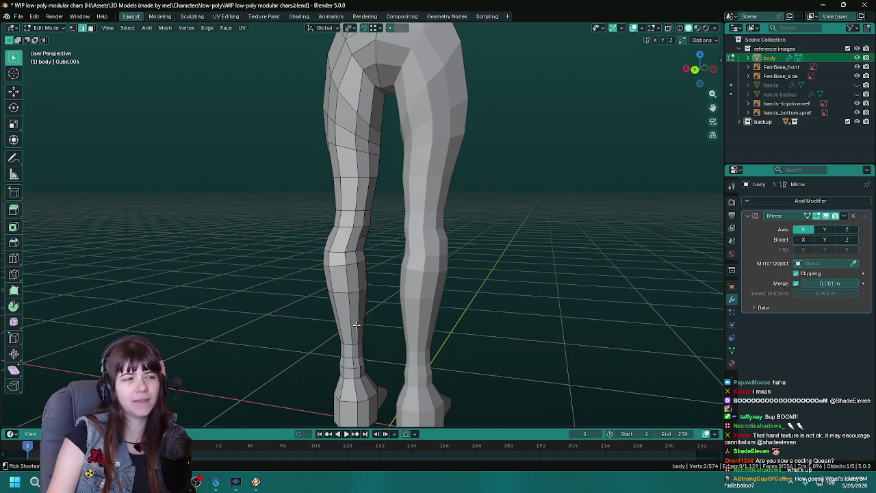
key("ctrl+s")
left_click_drag(356, 326, 452, 345)
key("Tab")
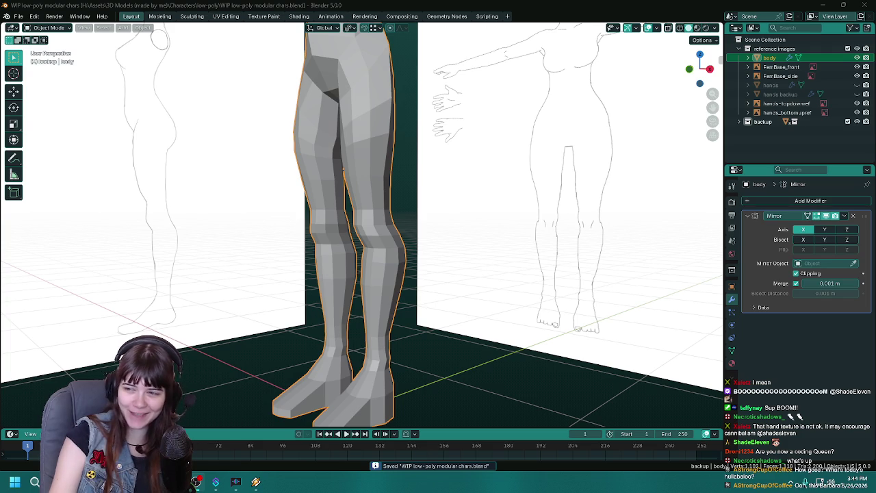
- Review the whole character from above, selecting everything and then deselecting the reference image planes
scroll("down", 3)
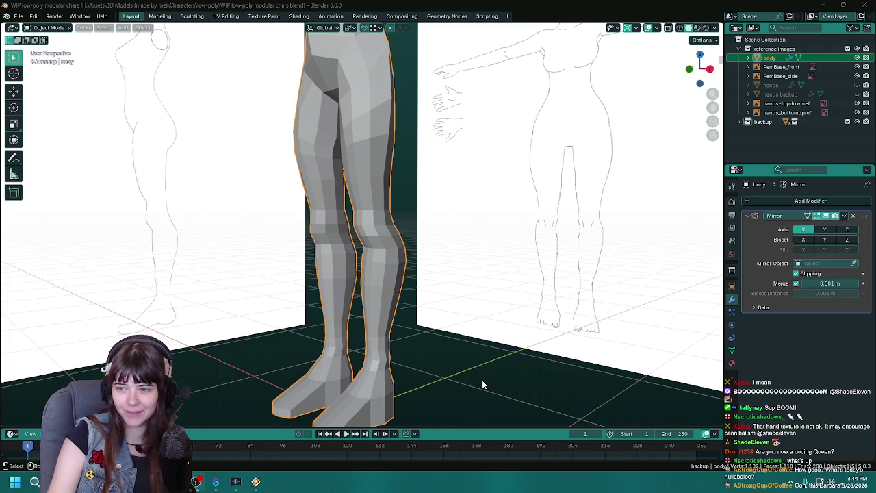
scroll("down", 3)
scroll("down", 3)
scroll("up", 3)
key("ctrl+s")
left_click_drag(412, 307, 381, 219)
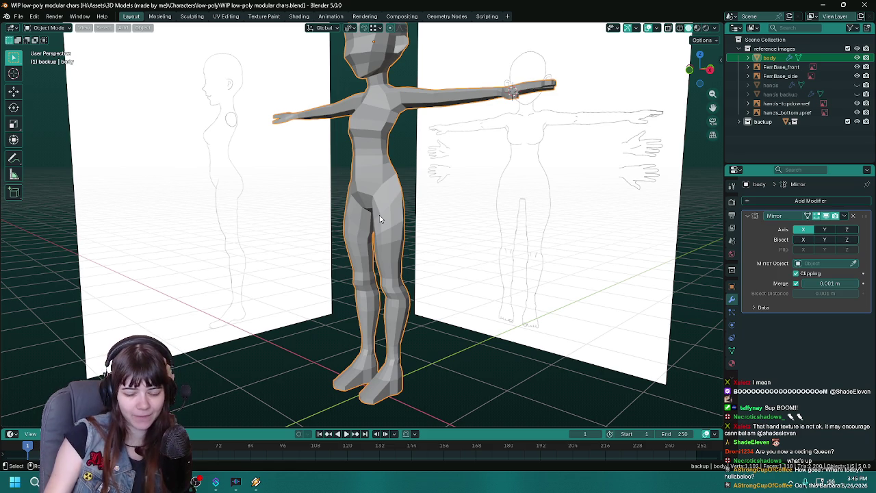
key("a")
left_click_drag(381, 219, 410, 288)
key("ctrl+s")
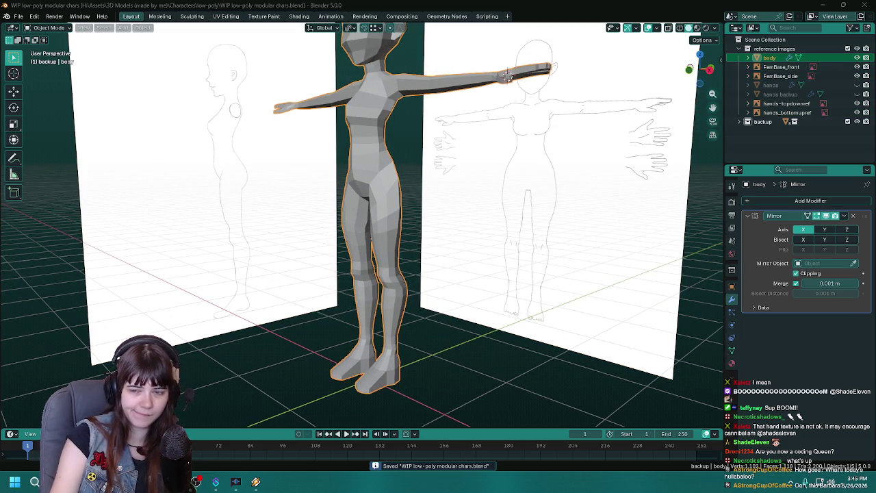
- Inspect the torso and arm mesh up close, then view the shaded character frontally and save
key("Tab")
left_click_drag(500, 164, 487, 239)
scroll("up", 3)
scroll("down", 3)
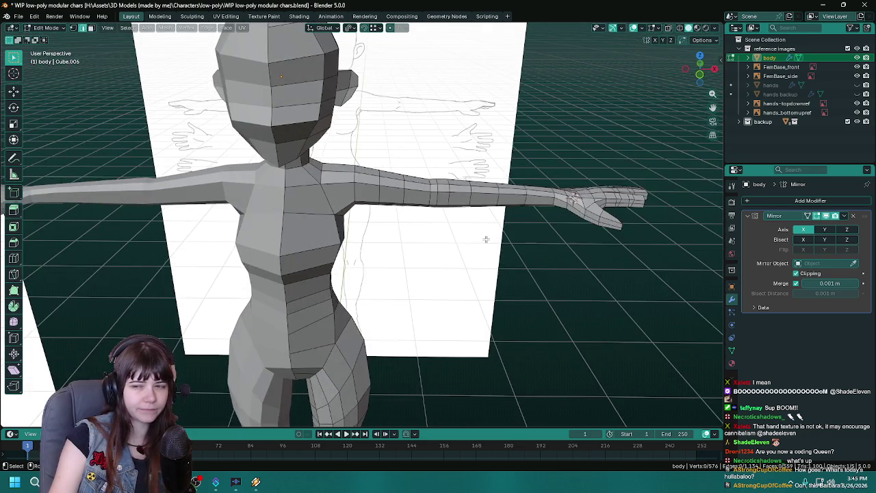
key("Tab")
left_click_drag(500, 321, 456, 307)
key("ctrl+s")
- Save again and frame the chest and waist in Edit Mode on the body mesh
scroll("down", 3)
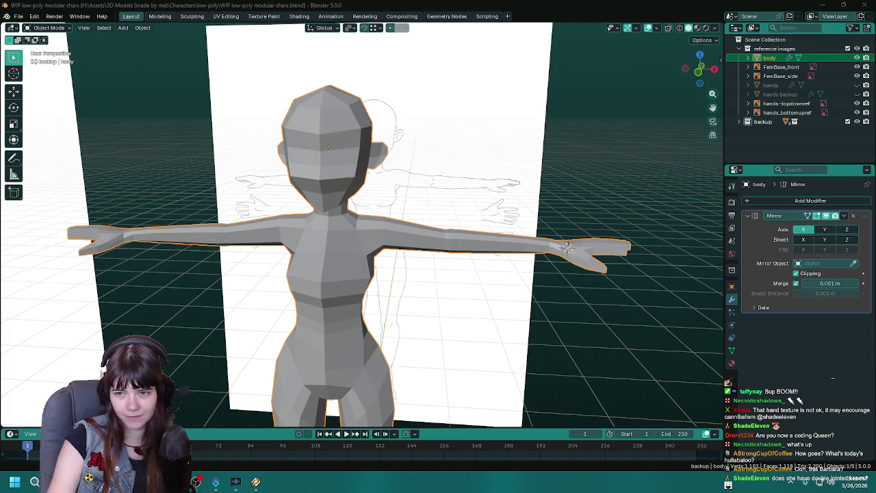
key("ctrl+s")
left_click_drag(329, 158, 355, 216)
key("Tab")
scroll("up", 3)
- Add a centred vertical edge loop down the middle of the torso and save
scroll("up", 3)
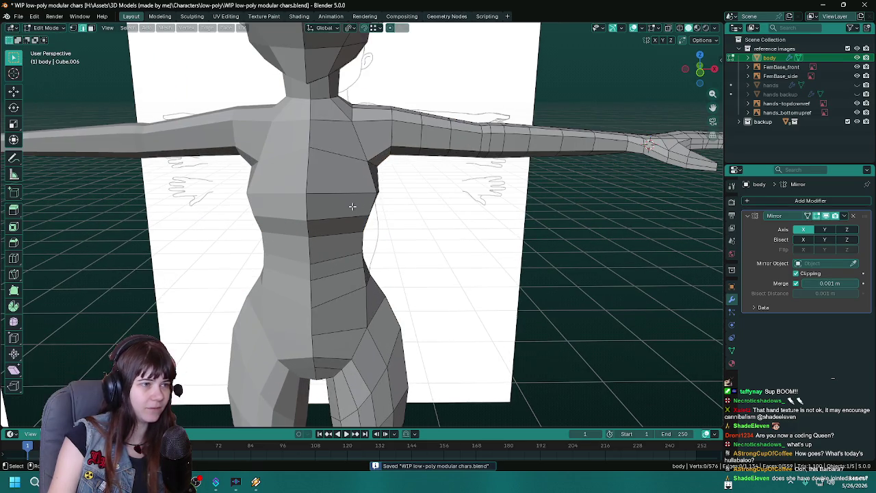
key("ctrl+r")
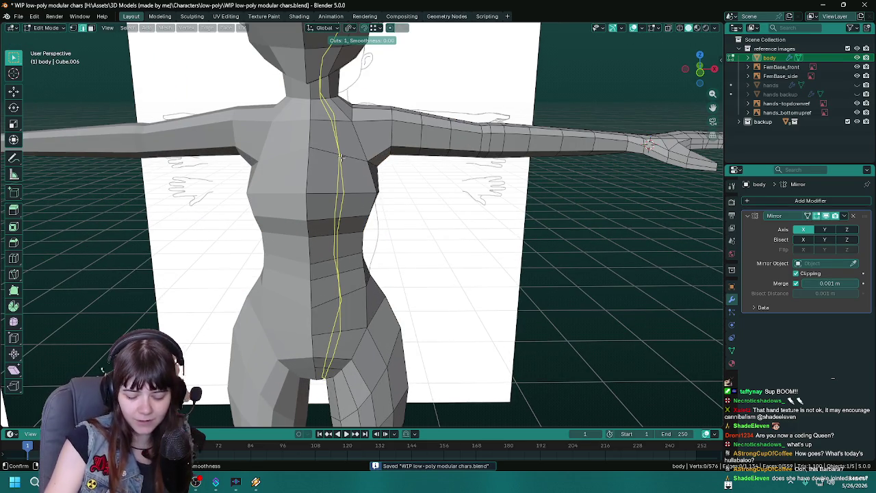
left_click(341, 157)
right_click(340, 158)
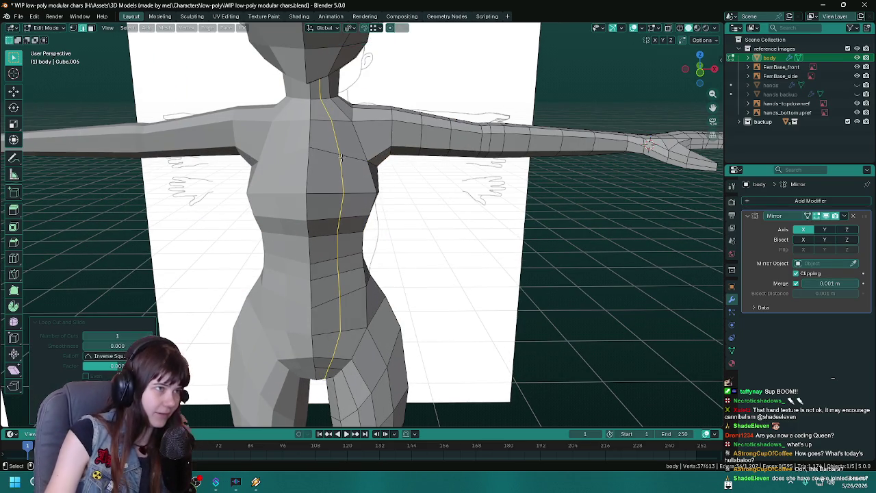
scroll("down", 3)
left_click_drag(340, 157, 365, 229)
key("ctrl+s")
- In vertex mode, select a shoulder vertex and move it along the Y axis
scroll("up", 3)
key("1")
left_click(353, 237)
key("ctrl+s")
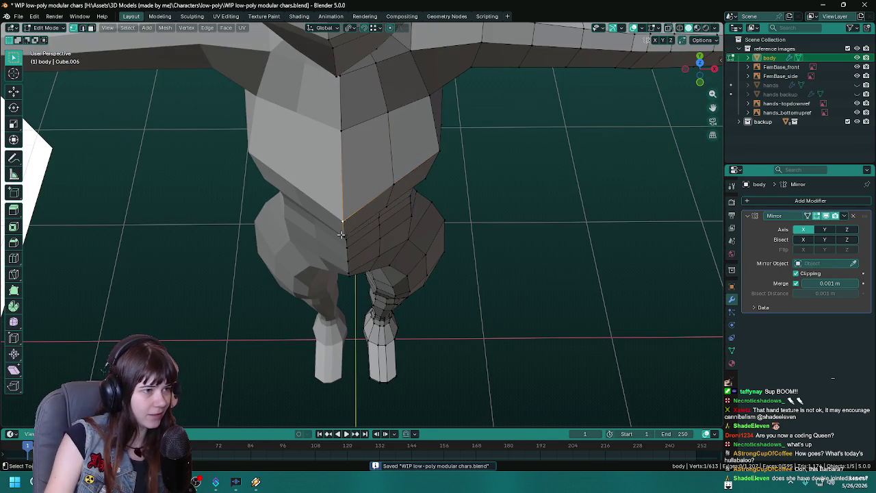
scroll("up", 3)
left_click_drag(337, 219, 271, 225)
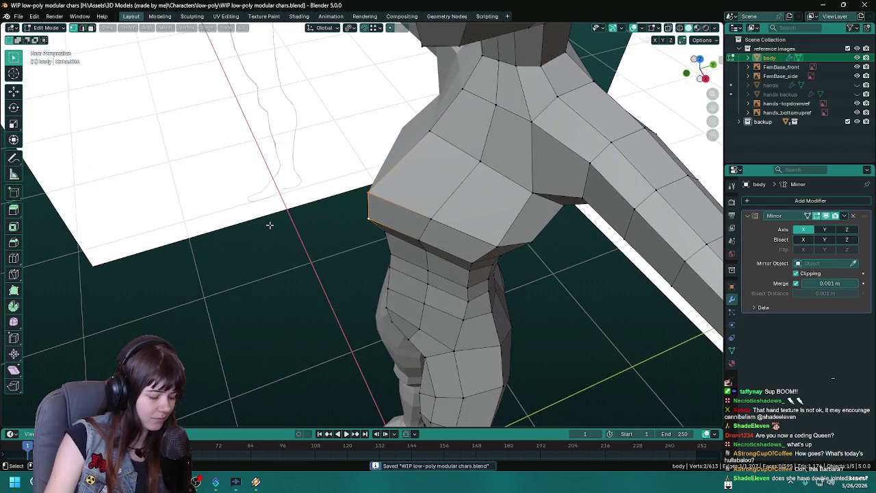
key("g")
key("y")
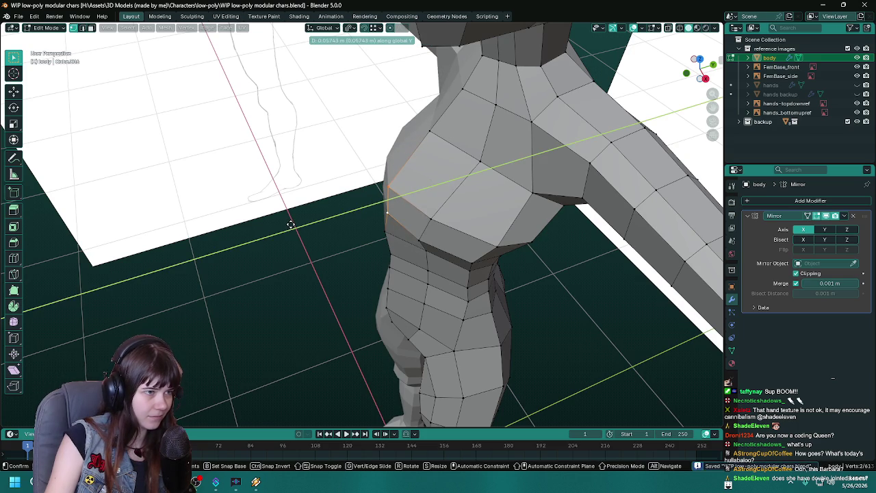
left_click(291, 225)
- Cancel a sideways X move and push the chest edge forward along Y instead
left_click_drag(291, 224, 361, 210)
key("g")
key("x")
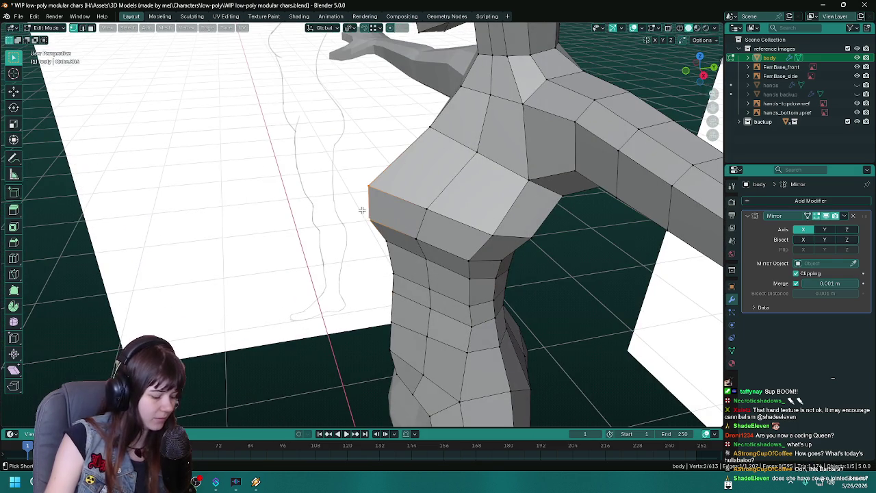
key("g")
key("x")
key("Escape")
key("g")
key("y")
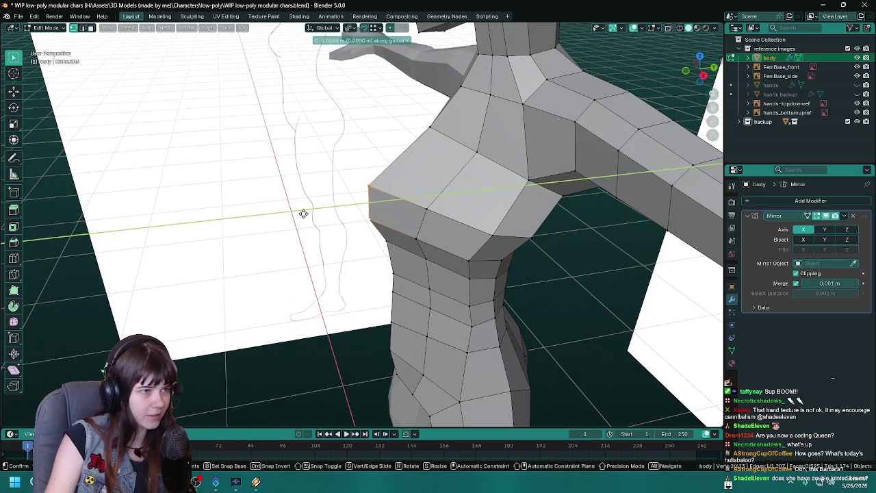
left_click(321, 212)
- Shift the chest edge slightly along X, then move another torso vertex along Y
left_click_drag(351, 198, 307, 187)
key("g")
key("x")
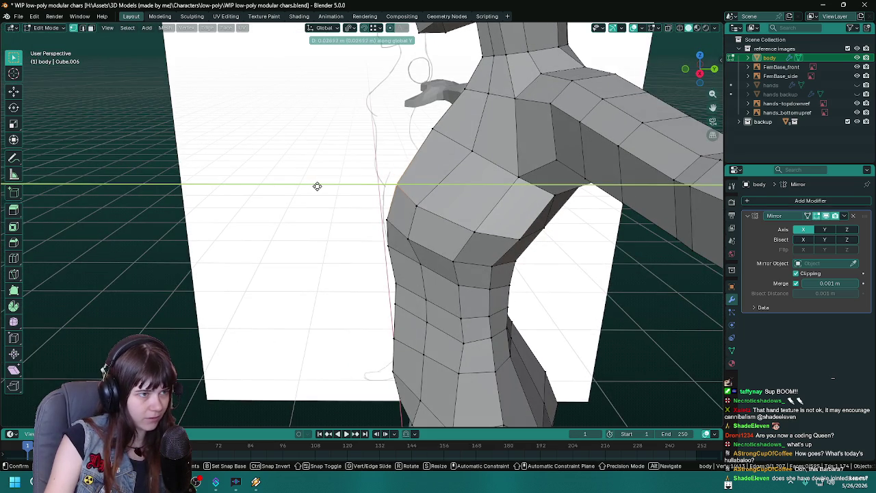
left_click(317, 186)
left_click(406, 237)
left_click_drag(295, 231, 382, 221)
key("g")
key("y")
left_click(304, 215)
- Exit Edit Mode, review the shaded torso from the front, and save
key("Tab")
- Push the chest selection forward along Y, save, and return to Object Mode
key("Tab")
scroll("down", 3)
scroll("up", 3)
left_click_drag(373, 178, 342, 230)
key("ctrl+s")
key("g")
key("y")
left_click(273, 268)
scroll("down", 3)
key("Tab")
key("Tab")
key("g")
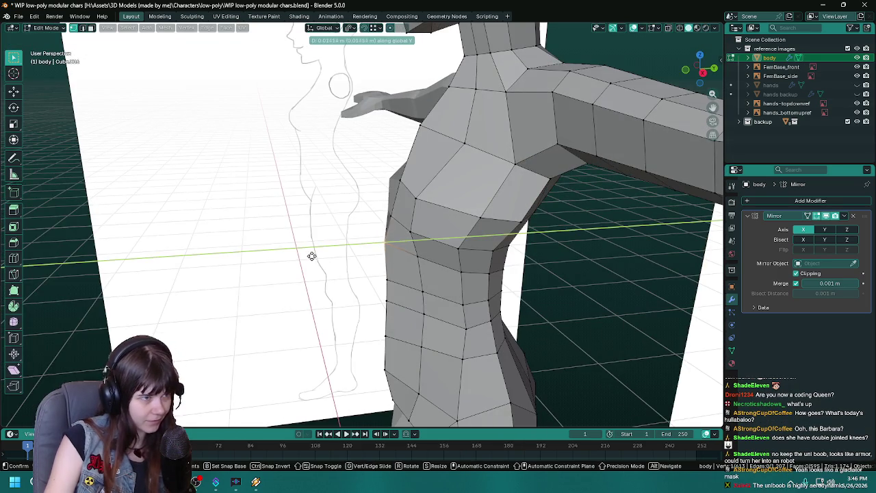
key("ctrl+s")
left_click_drag(314, 256, 354, 253)
key("Tab")
scroll("down", 3)
- Check the torso silhouette in and out of Edit Mode, undo the last chest shift, and save
scroll("up", 3)
key("Tab")
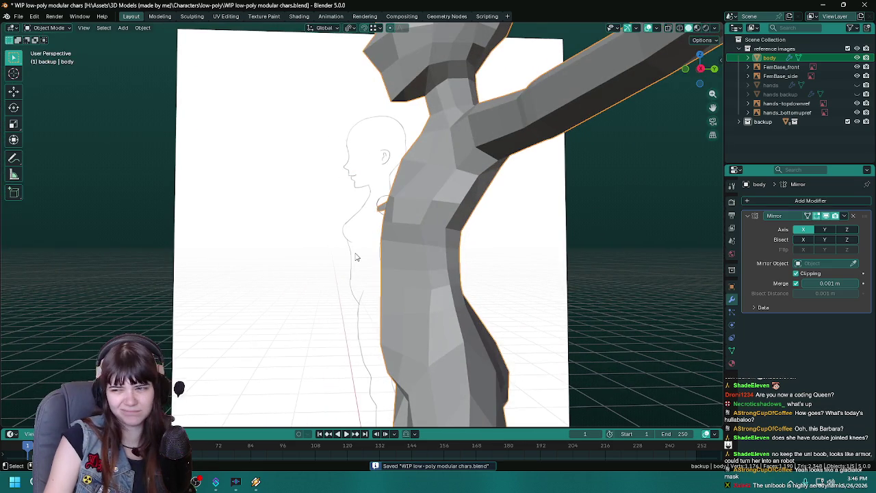
key("Tab")
key("Tab")
left_click_drag(317, 256, 371, 299)
key("Tab")
key("Tab")
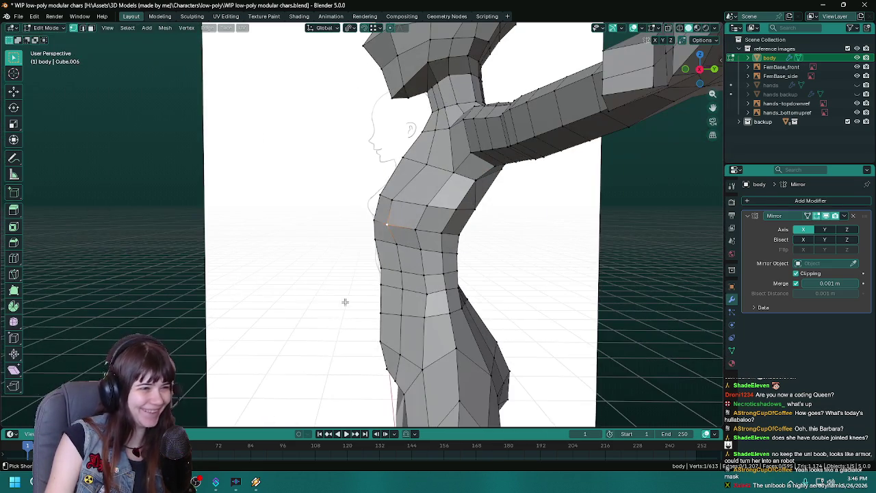
key("ctrl+z")
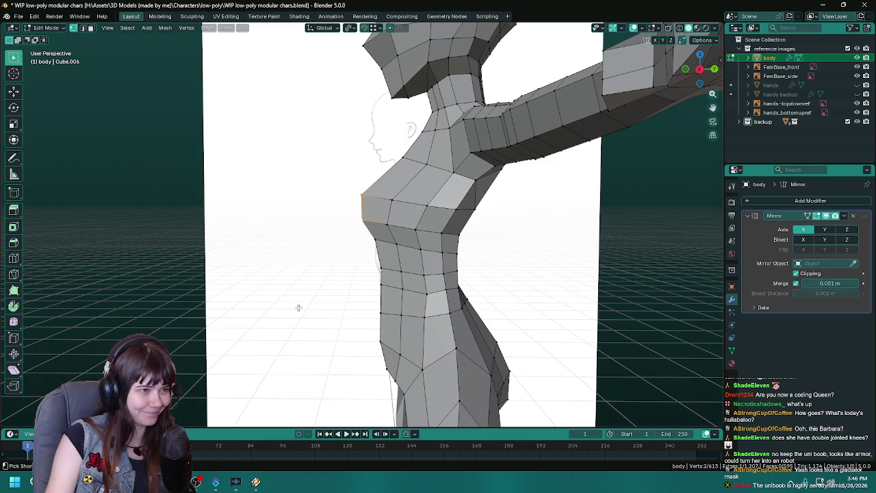
key("ctrl+s")
left_click_drag(298, 308, 381, 290)
key("Tab")
key("Tab")
left_click_drag(426, 227, 326, 269)
key("ctrl+s")
- Move a chest vertex along Y and check it in right-side orthographic wireframe, then back to solid shading and save
key("g")
key("y")
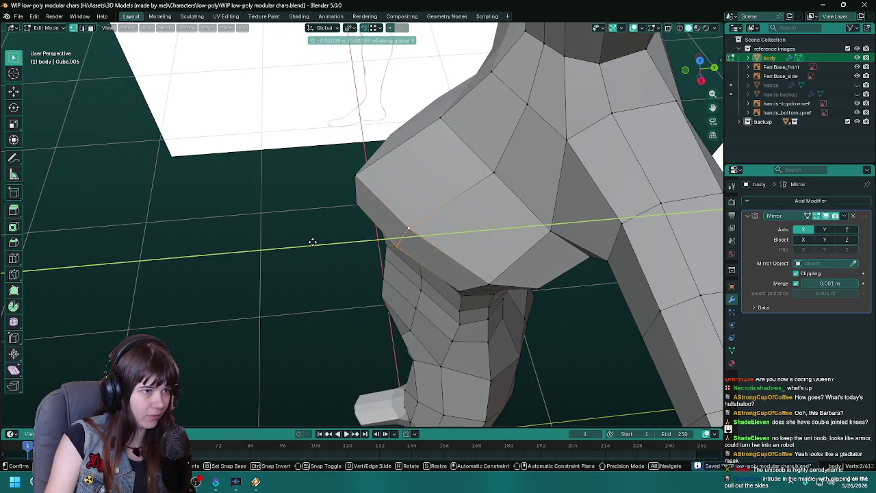
left_click(313, 241)
key("KP_5")
key("KP_3")
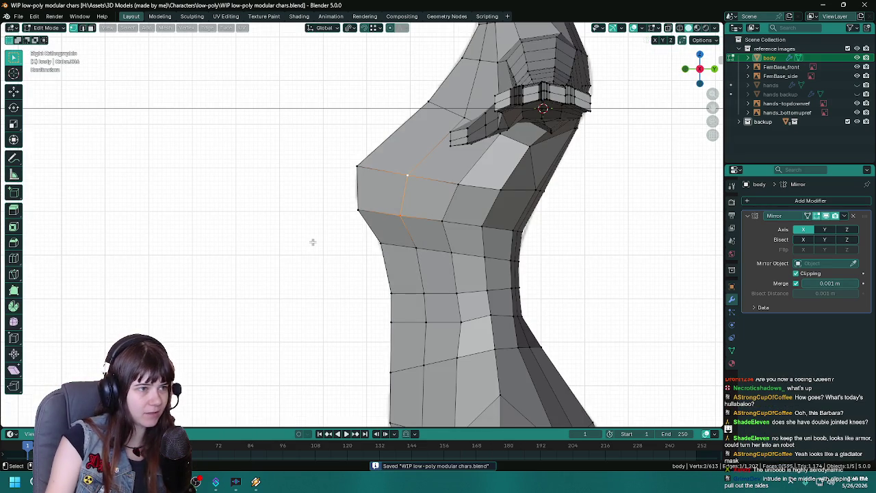
key("shift+z")
key("z")
left_click(347, 229)
left_click_drag(328, 229, 243, 275)
key("ctrl+s")
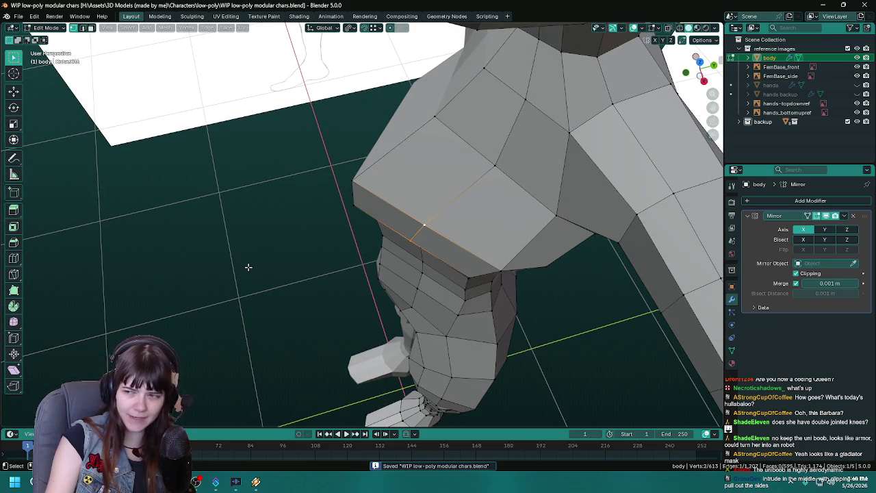
- Push the chest edge and chest selection further forward along the Y axis
key("g")
key("y")
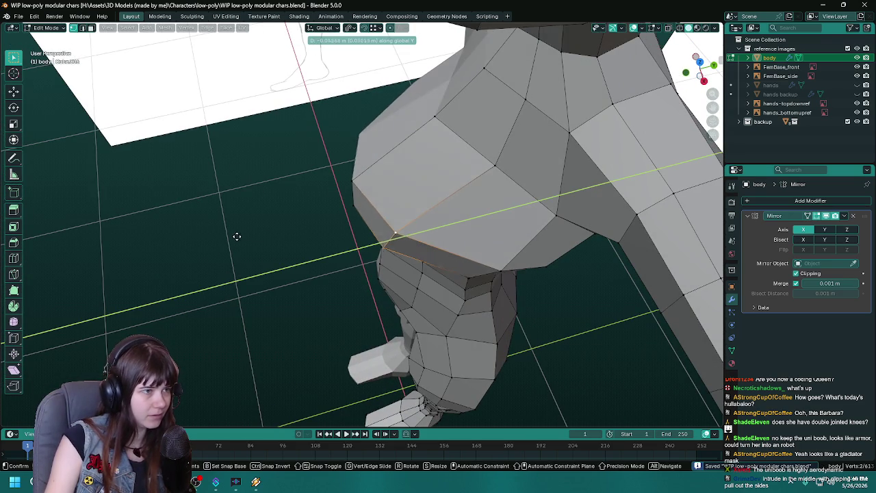
left_click(250, 235)
left_click_drag(250, 235, 354, 221)
scroll("down", 3)
scroll("up", 3)
scroll("down", 3)
scroll("up", 3)
scroll("up", 3)
key("g")
key("y")
left_click(322, 249)
- Give the chest a final Y push from the side and review the bust in Object Mode
left_click_drag(318, 252, 412, 183)
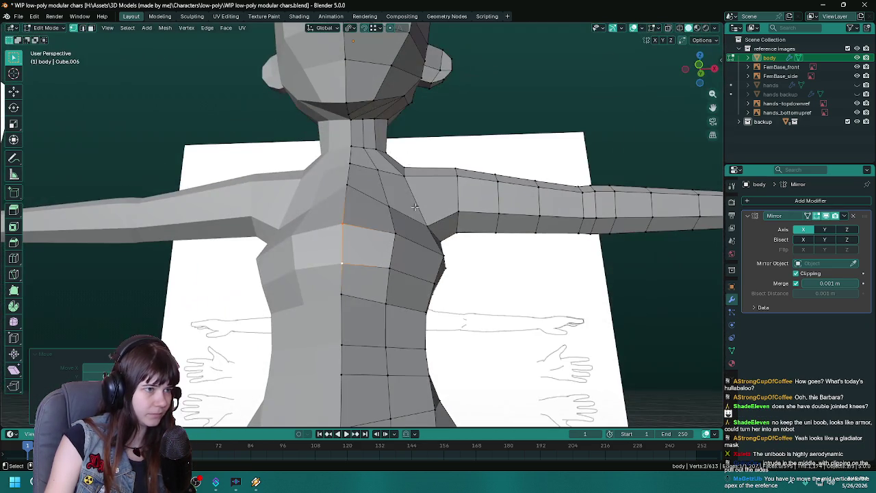
left_click_drag(391, 256, 365, 290)
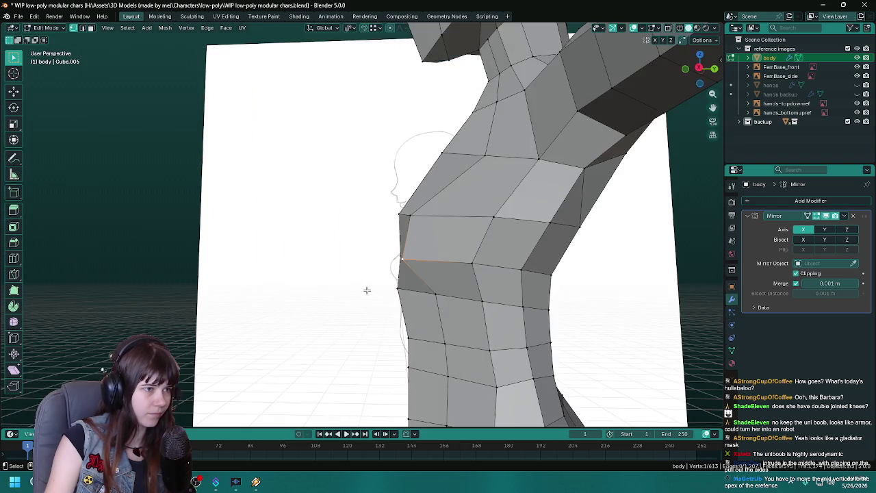
key("g")
key("y")
left_click(308, 289)
left_click_drag(308, 290, 391, 323)
scroll("down", 3)
key("Tab")
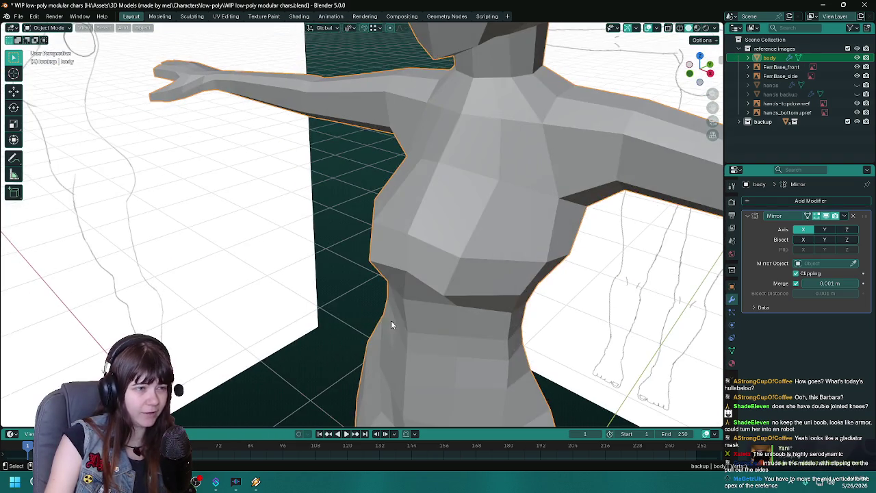
key("Tab")
scroll("up", 3)
left_click_drag(308, 311, 308, 320)
key("ctrl+KP_Add")
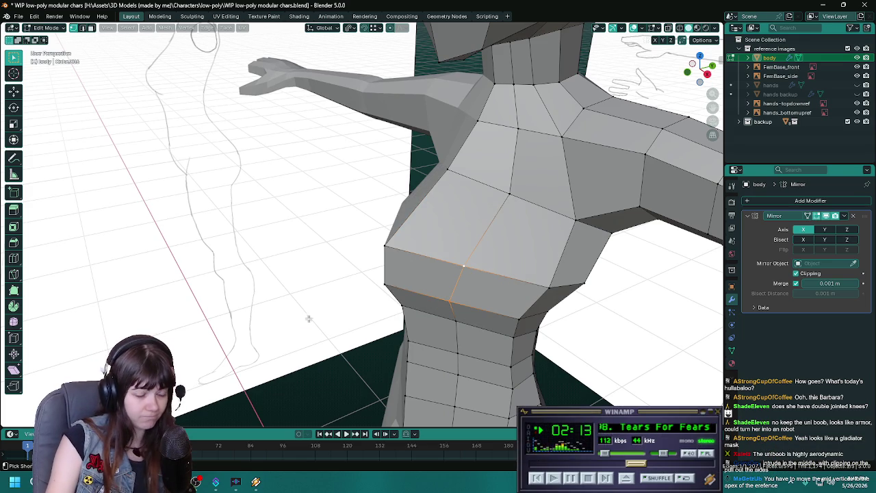
key("ctrl+s")
left_click_drag(311, 319, 405, 336)
key("Tab")
left_click_drag(567, 354, 533, 336)
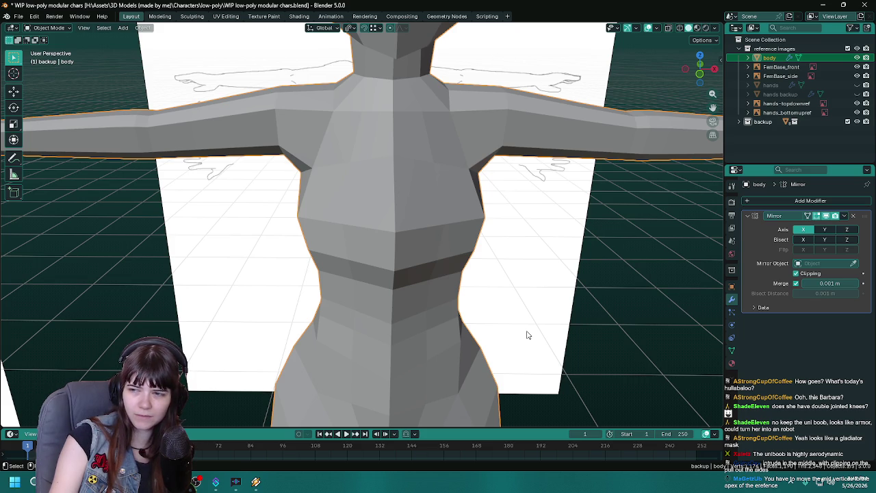
left_click_drag(538, 335, 414, 255)
key("Tab")
key("alt+a")
key("KP_1")
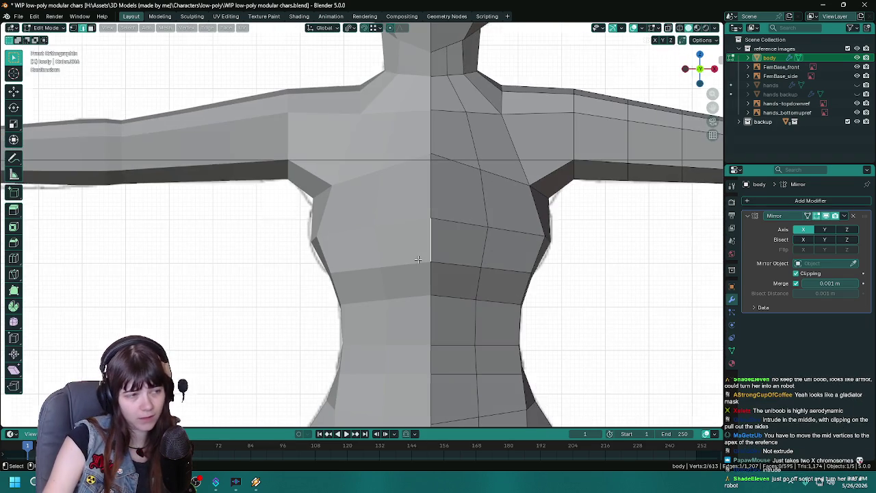
key("KP_3")
key("z")
left_click(345, 260)
key("g")
key("y")
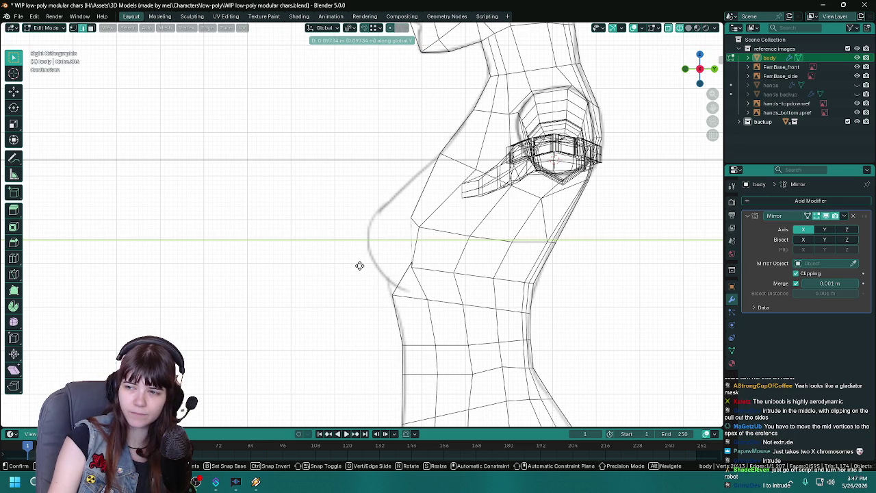
right_click(360, 266)
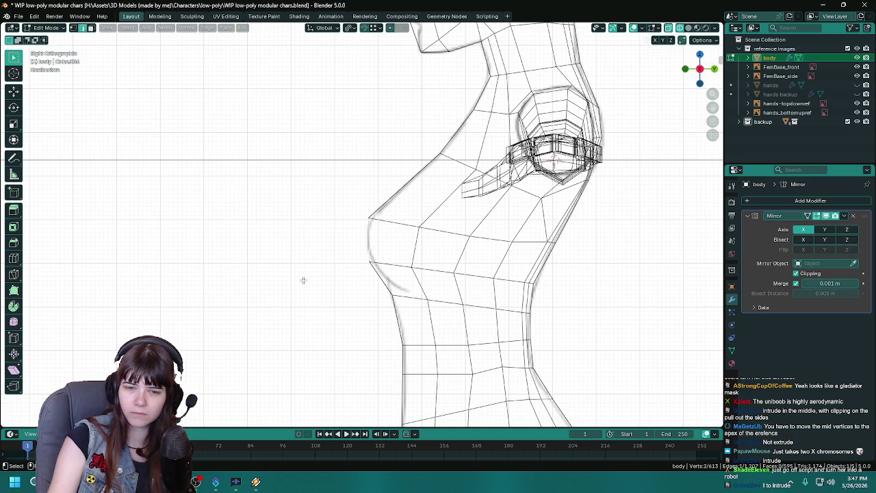
left_click_drag(303, 280, 434, 293)
key("shift+z")
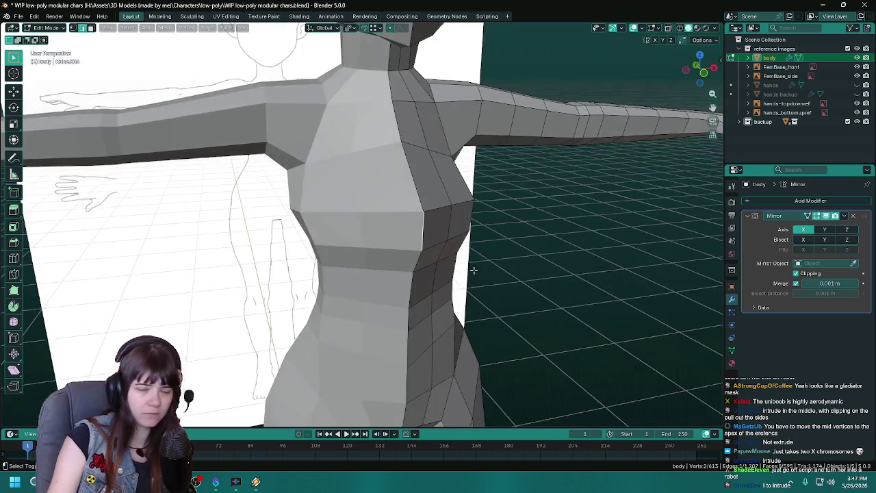
right_click(434, 293)
left_click_drag(264, 285, 235, 284)
key("i")
key("Escape")
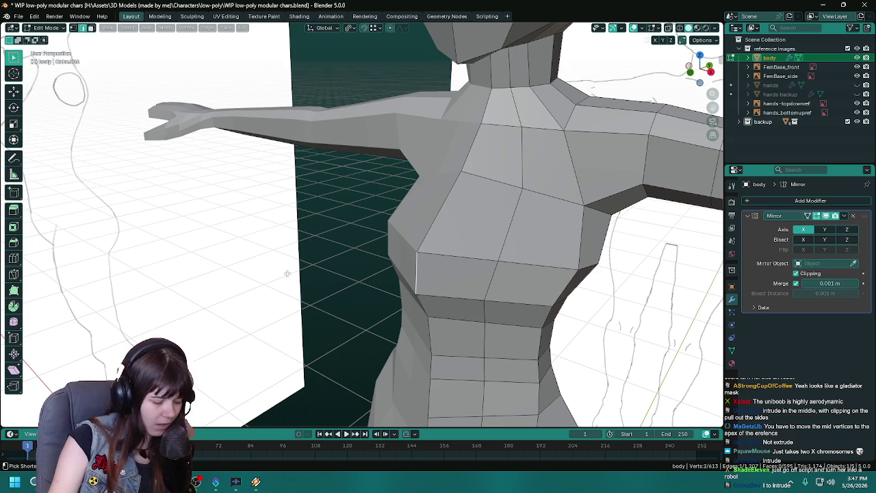
key("ctrl+s")
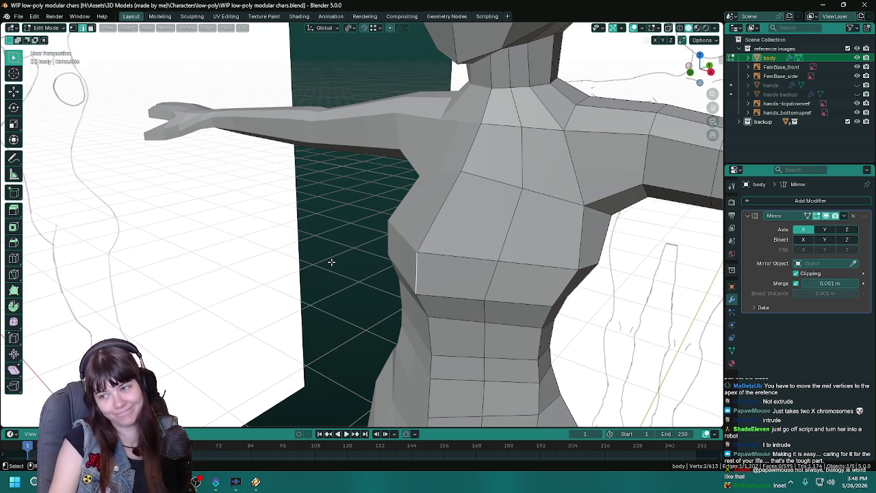
scroll("down", 3)
key("ctrl+s")
scroll("up", 3)
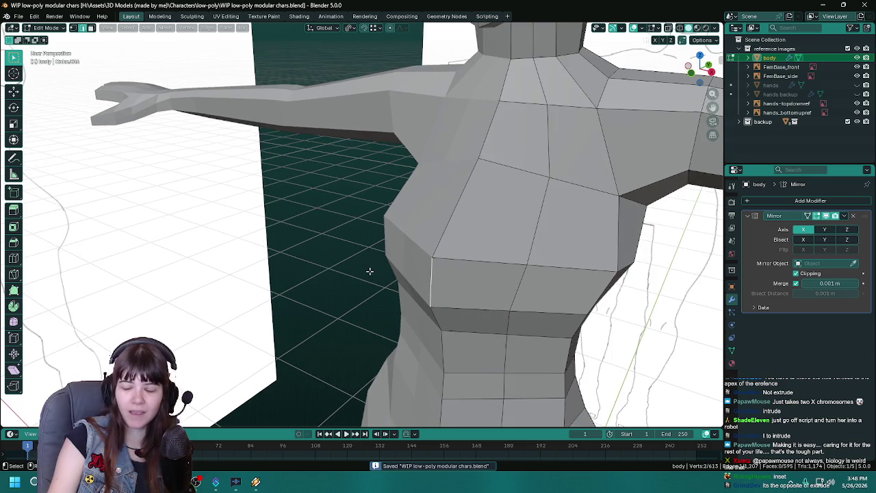
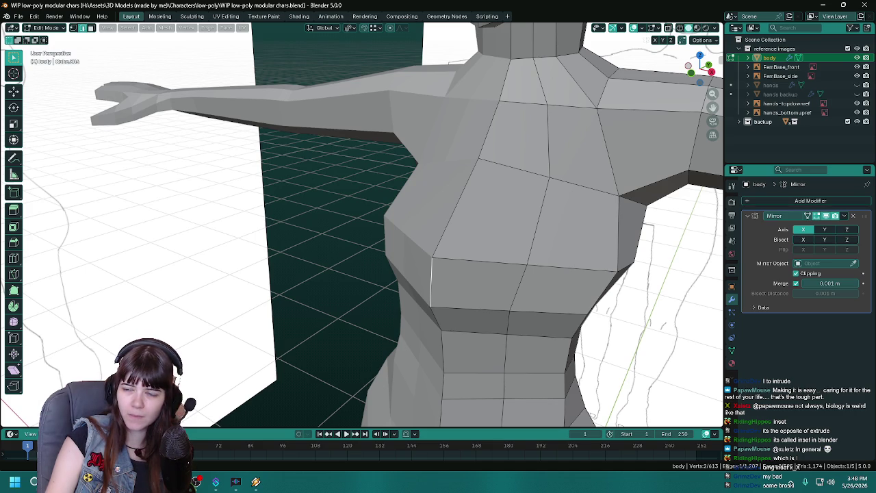
- Push the selected chest geometry along the Y axis to reshape the bust's side profile
left_click_drag(397, 226, 446, 221)
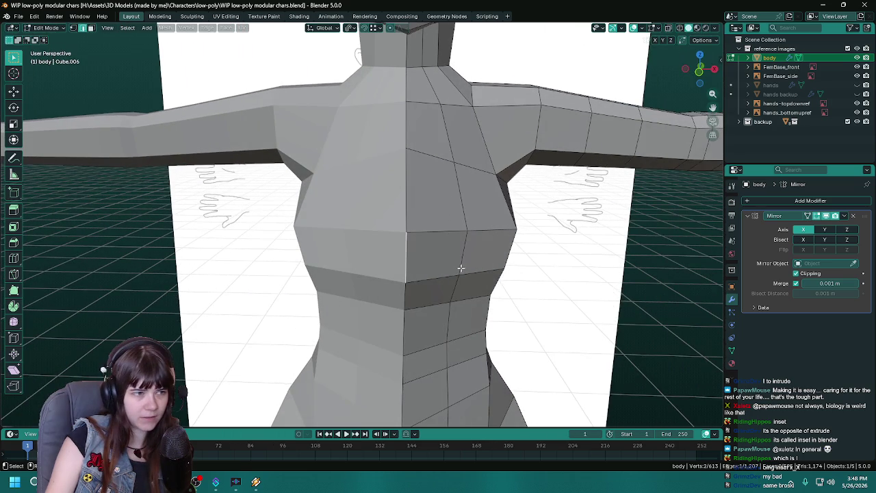
left_click_drag(460, 257, 304, 270)
key("g")
key("y")
left_click(276, 294)
left_click_drag(276, 294, 386, 272)
scroll("up", 3)
key("Tab")
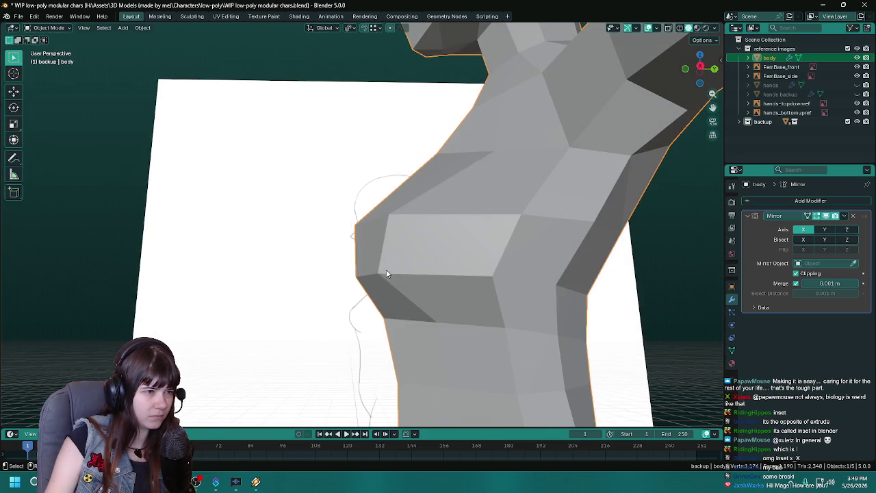
- Select a chest edge and pull it along Y to define the bust's underside
key("Tab")
left_click(381, 274)
left_click_drag(381, 274, 390, 298)
key("g")
key("y")
left_click(283, 288)
key("Tab")
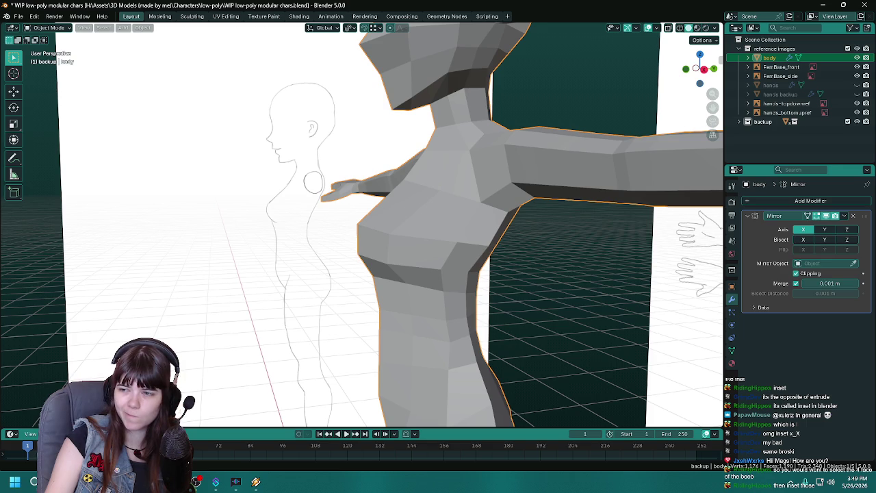
- Inset the front chest face to create a smaller inner bust face
left_click_drag(373, 312, 423, 311)
key("Tab")
scroll("up", 3)
left_click(402, 252)
left_click_drag(402, 252, 488, 254)
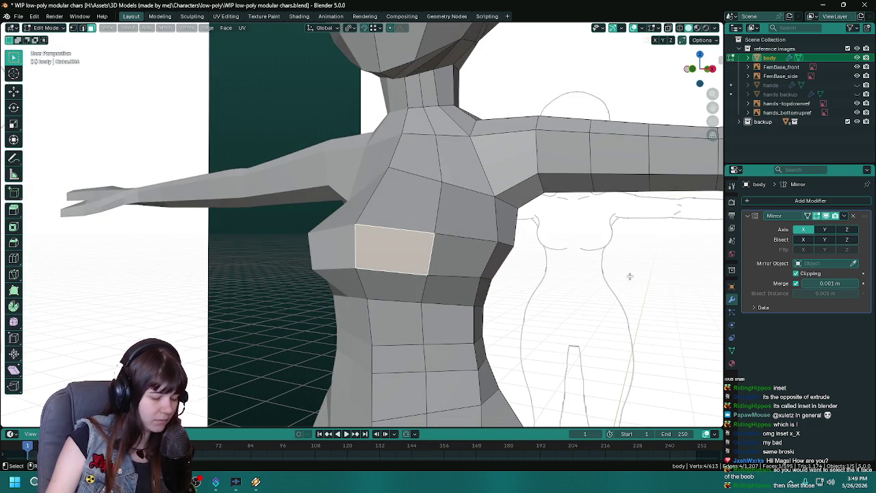
key("i")
left_click(618, 278)
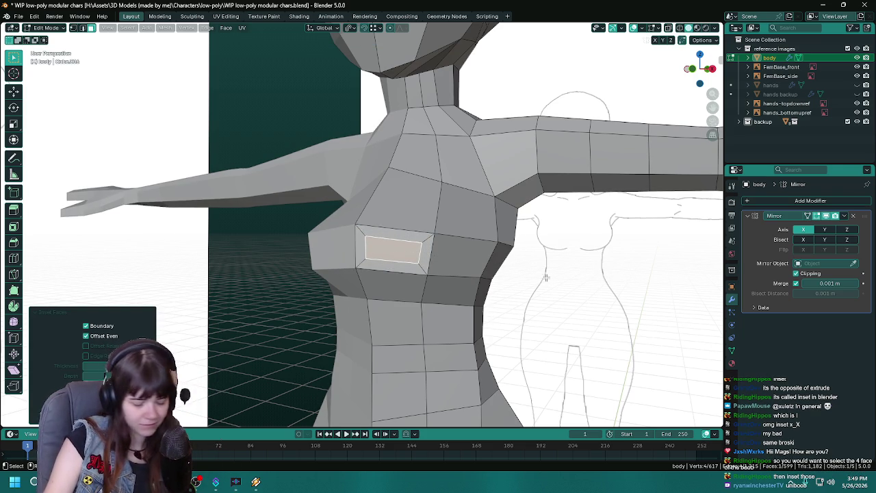
left_click_drag(541, 278, 519, 288)
key("ctrl+s")
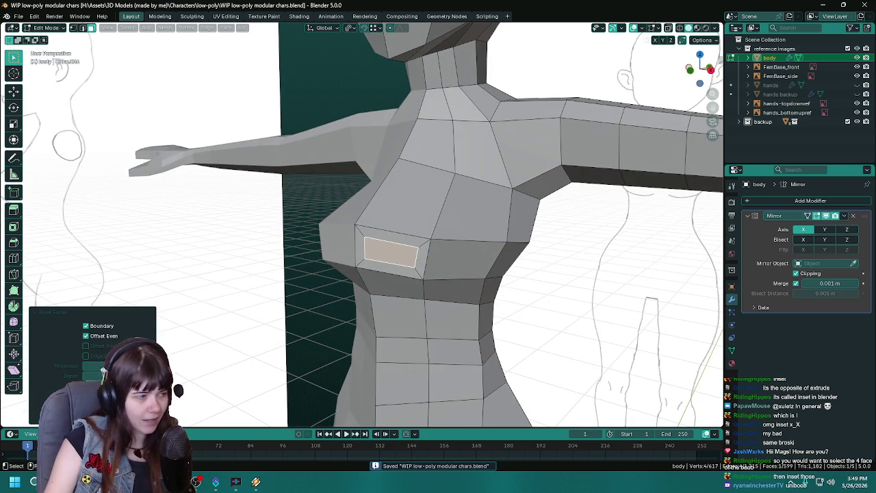
key("Return")
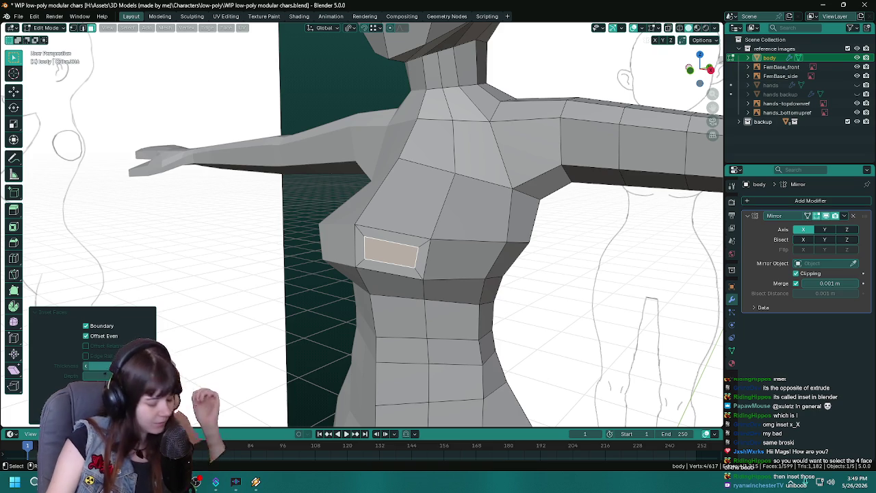
- Save, then pull the inset face slightly forward in the right side view
key("ctrl+s")
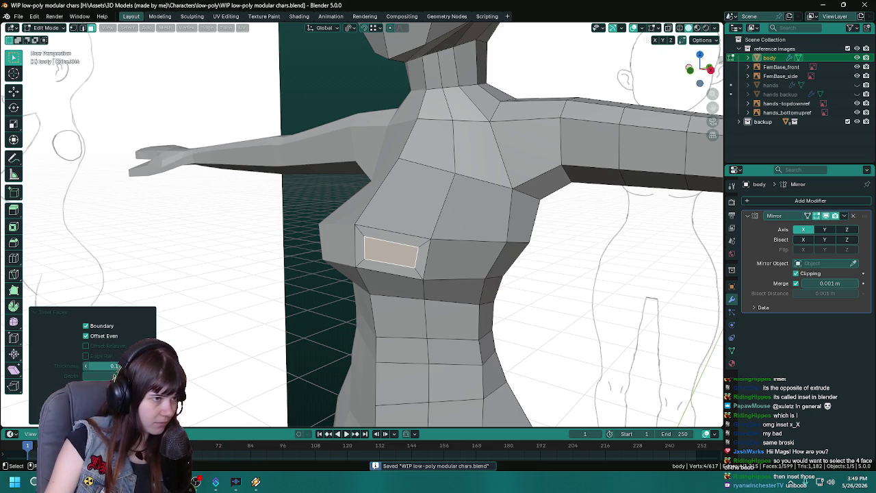
left_click_drag(388, 274, 350, 267)
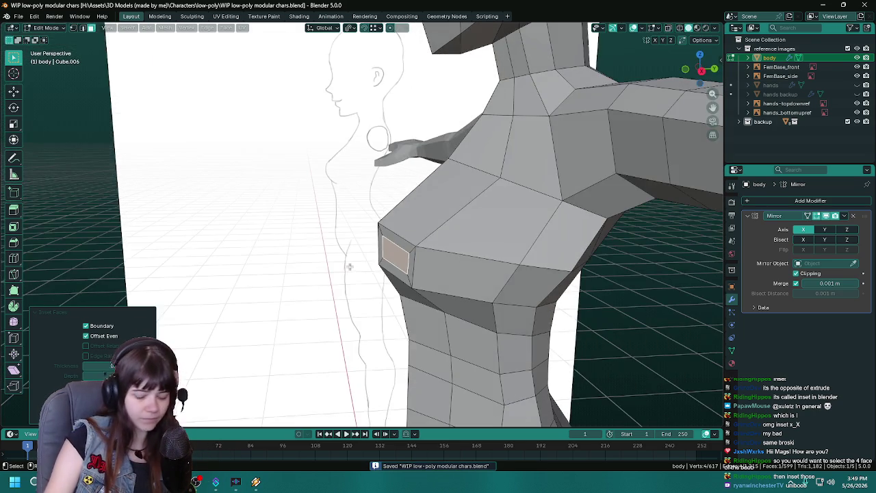
key("KP_1")
key("KP_3")
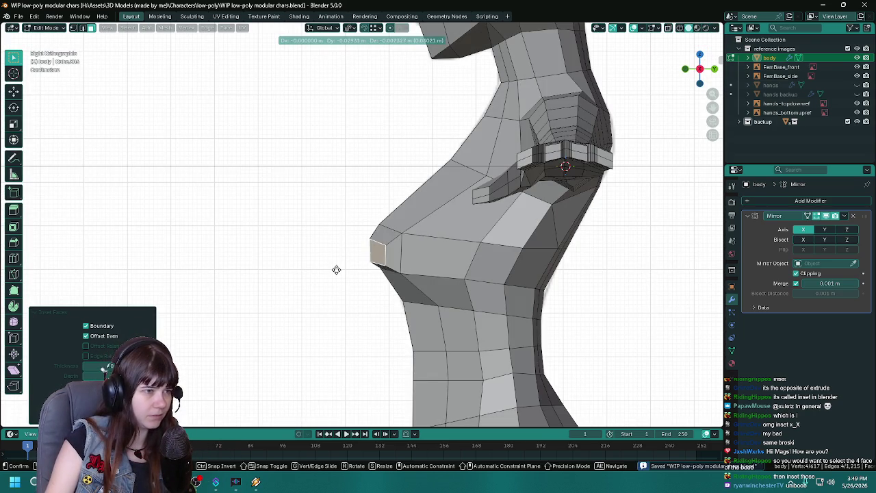
left_click(334, 267)
left_click_drag(333, 267, 383, 321)
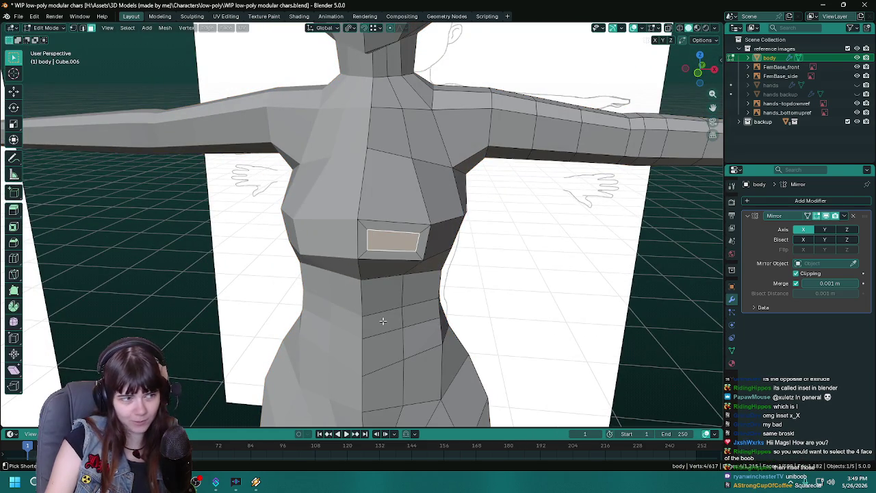
- Undo the inset on the front chest face with Ctrl+Z
key("ctrl+z")
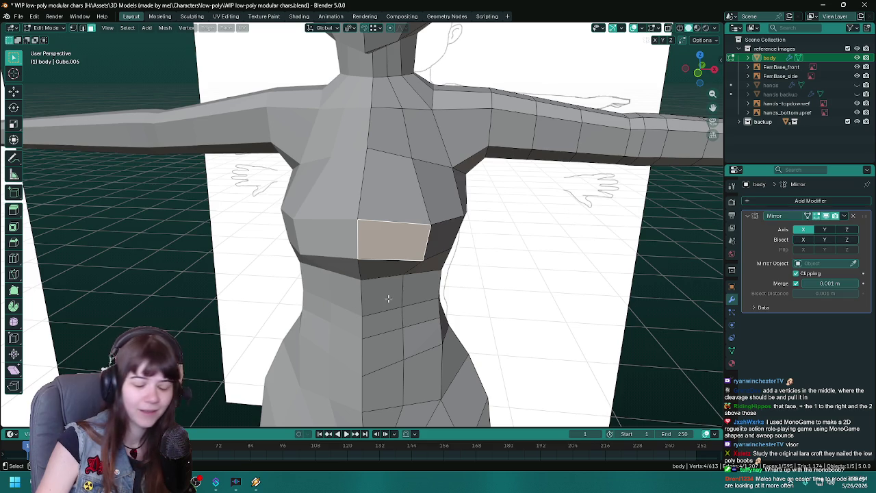
- Select the underbust edge loop, save, and slide an underbust vertex along its edge
left_click_drag(491, 312, 333, 296)
left_click(411, 290)
key("ctrl+s")
left_click(268, 287)
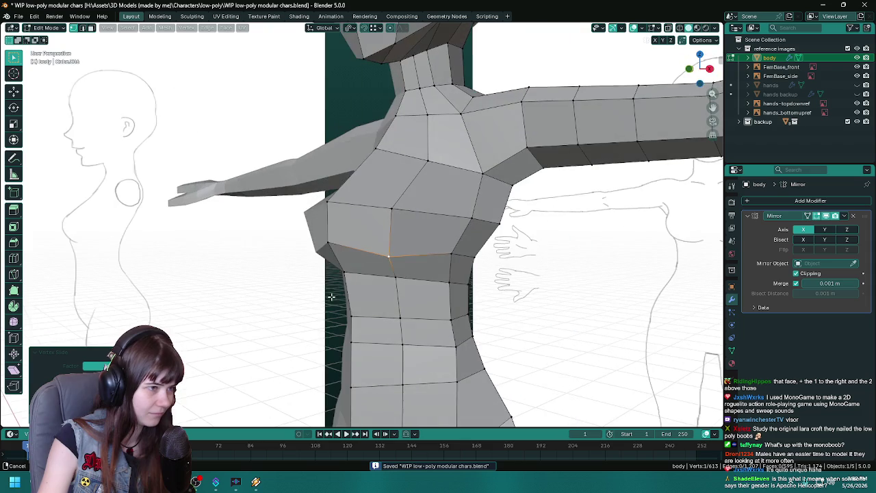
key("g")
left_click_drag(234, 276, 382, 313)
left_click(208, 284)
- Push the underbust selection forward along the Y axis
key("Tab")
key("Tab")
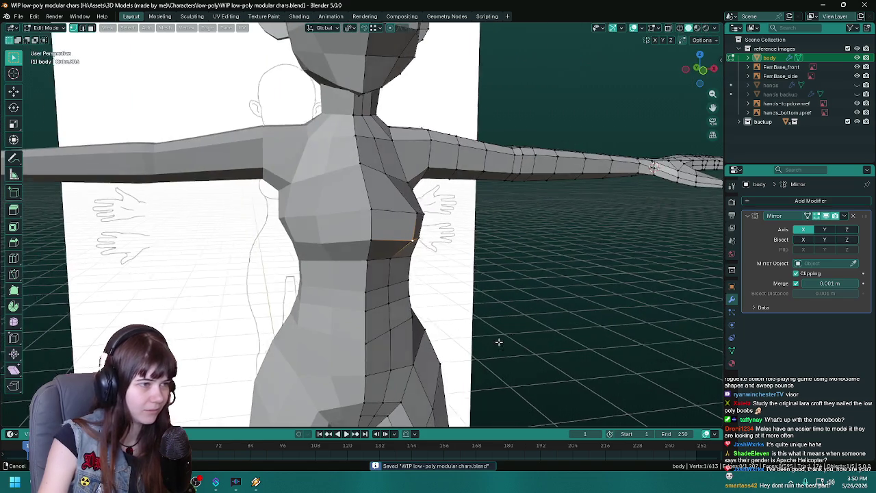
left_click_drag(511, 340, 437, 351)
left_click_drag(294, 288, 245, 276)
key("g")
key("y")
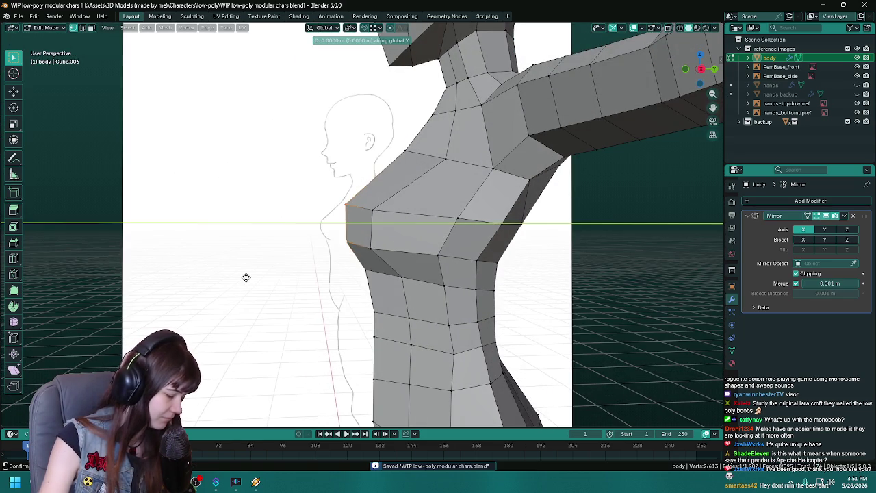
left_click(362, 248)
- Push the underbust further along Y, save the file, and clear the selection
left_click_drag(362, 249, 322, 317)
key("g")
key("y")
left_click(285, 274)
key("ctrl+s")
key("ctrl+s")
left_click(302, 358)
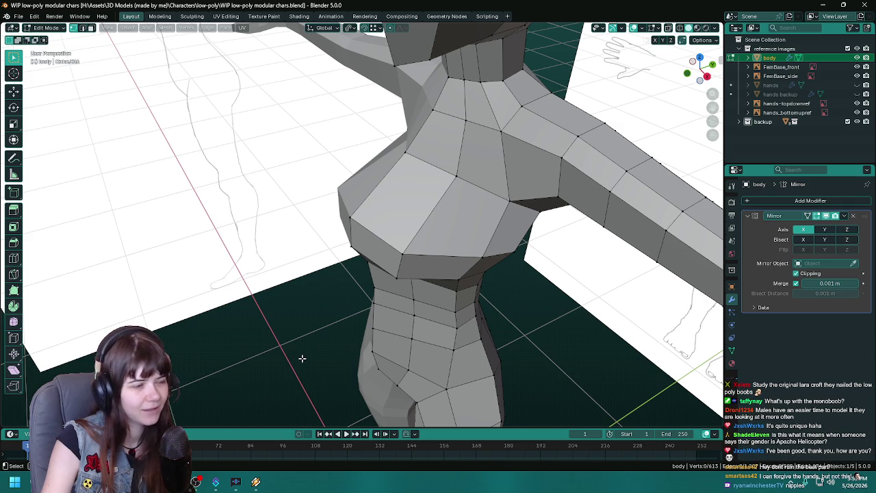
left_click_drag(302, 358, 488, 355)
- Add breast edges and a vertex to the selection and move them to shape the bust
key("Tab")
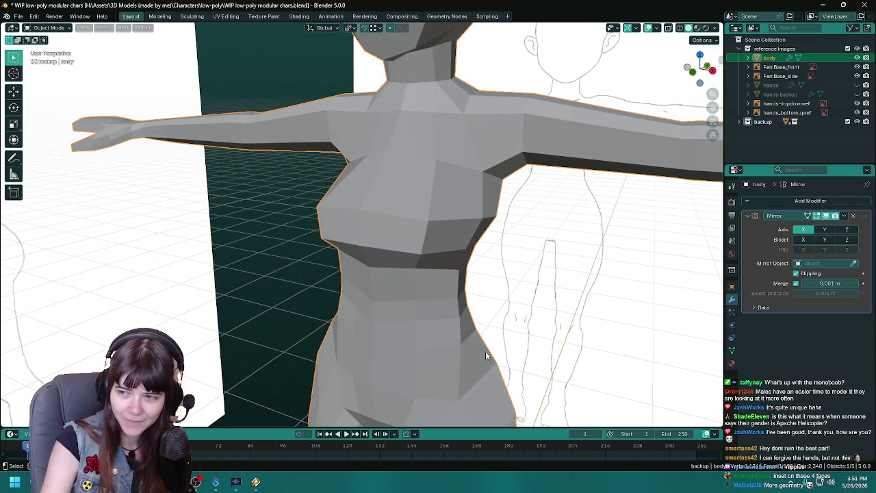
left_click_drag(402, 323, 456, 320)
key("Tab")
left_click(428, 244)
key("ctrl+s")
key("g")
left_click(571, 267)
- Review the whole body in Object Mode, then return to Edit Mode and save
key("Tab")
scroll("up", 3)
scroll("down", 3)
left_click_drag(434, 288, 424, 292)
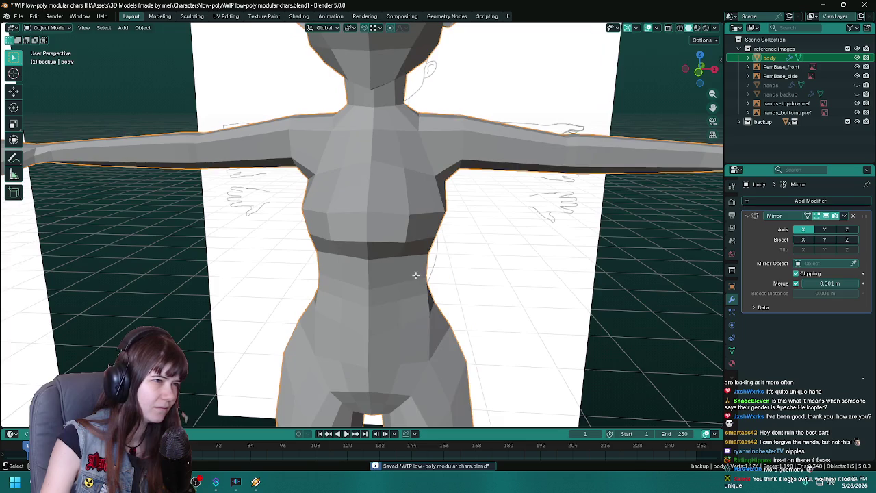
key("Tab")
key("ctrl+s")
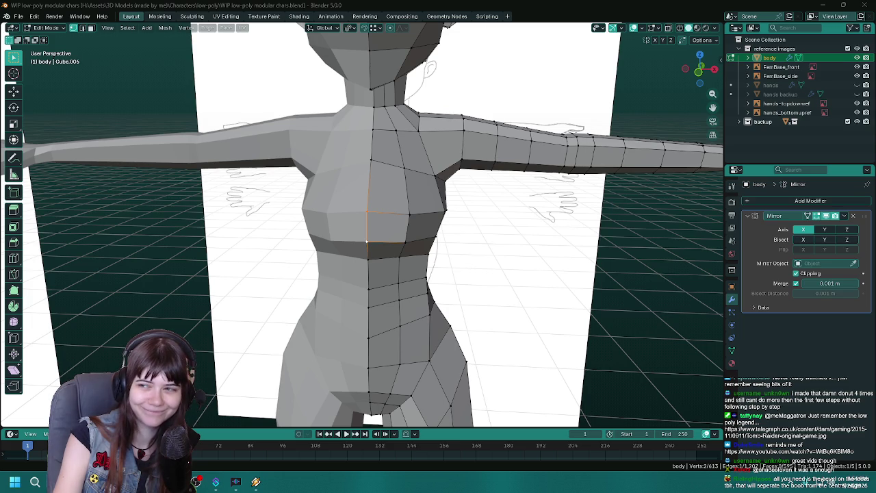
left_click_drag(875, 51, 514, 51)
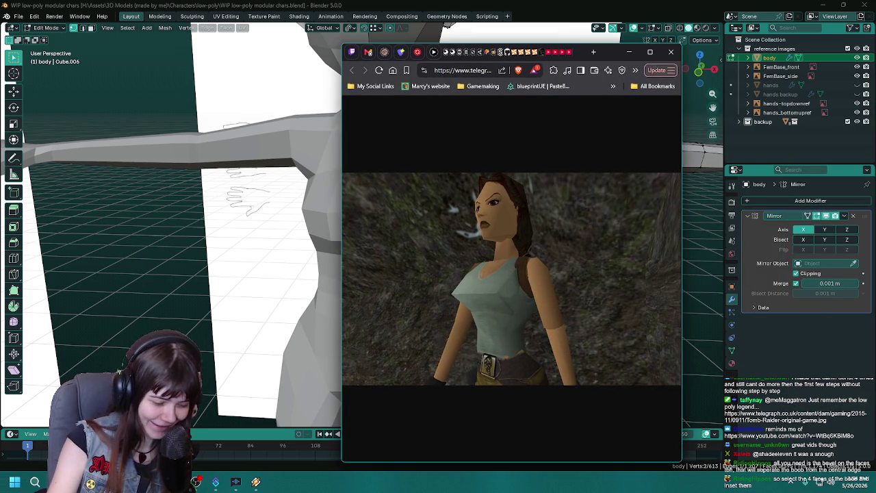
left_click(629, 51)
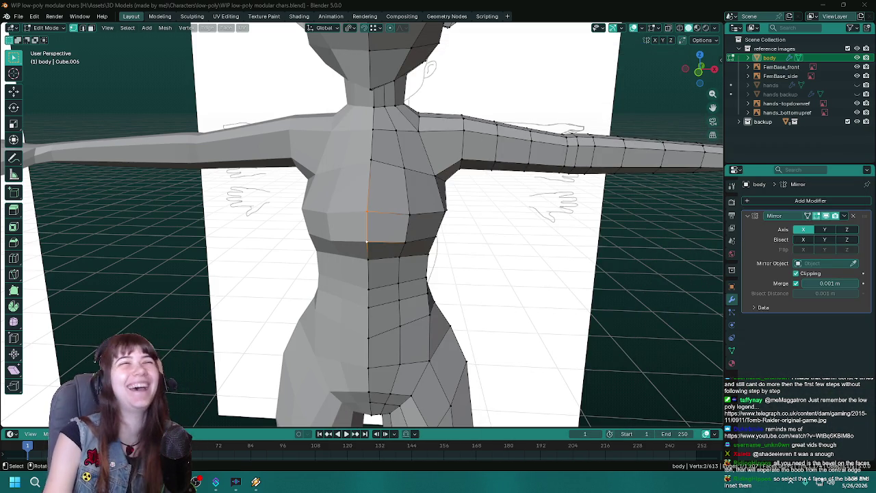
left_click(794, 408)
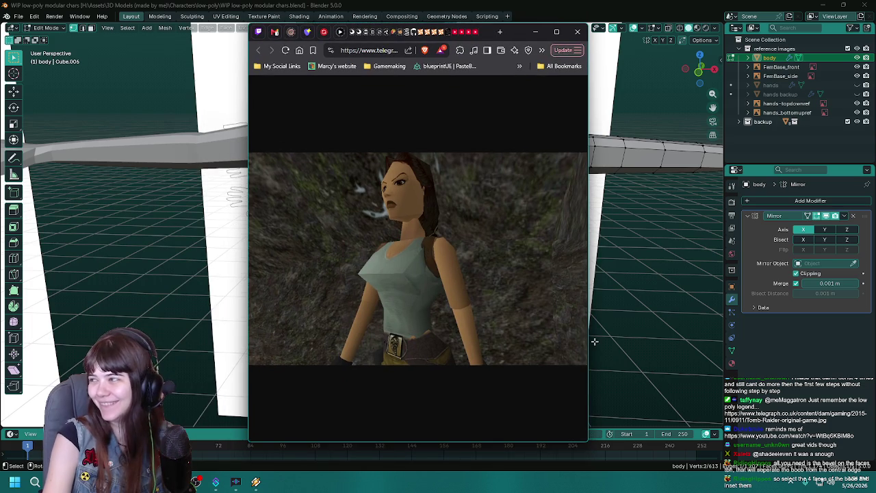
left_click(536, 31)
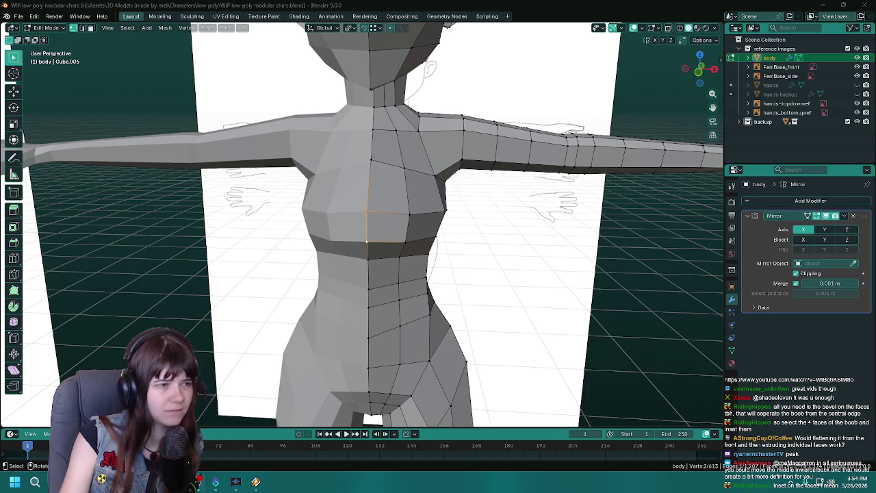
left_click_drag(438, 243, 472, 242)
- In face select mode, select the four faces forming the chest
key("3")
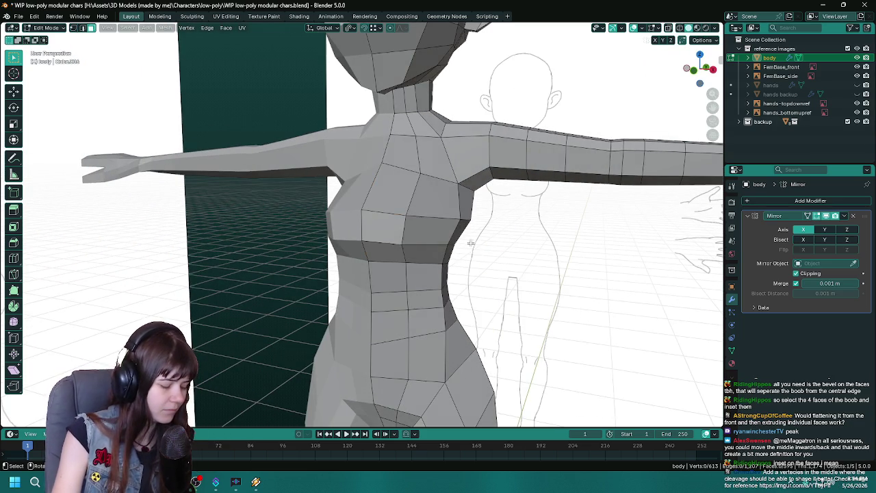
left_click(393, 192)
left_click(382, 226)
left_click(433, 196)
left_click(437, 232)
left_click_drag(596, 264, 614, 272)
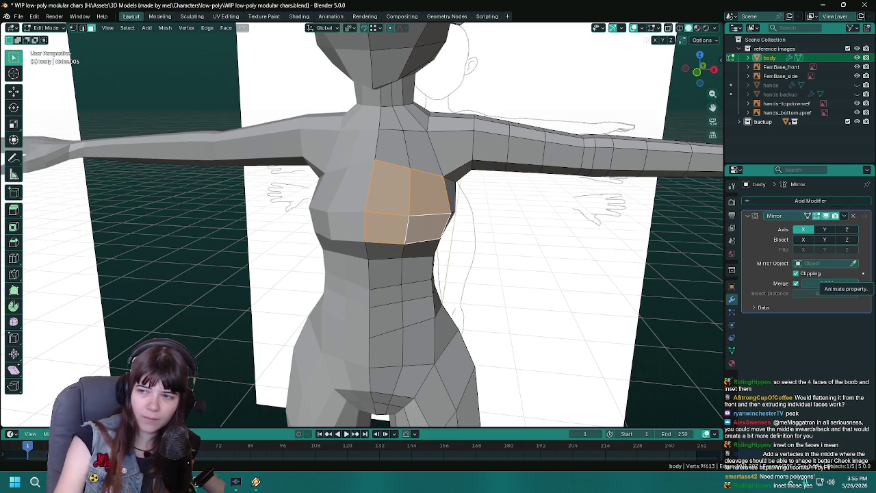
- Select a single chest vertex and save the .blend file
left_click_drag(408, 251, 431, 227)
key("1")
left_click(363, 209)
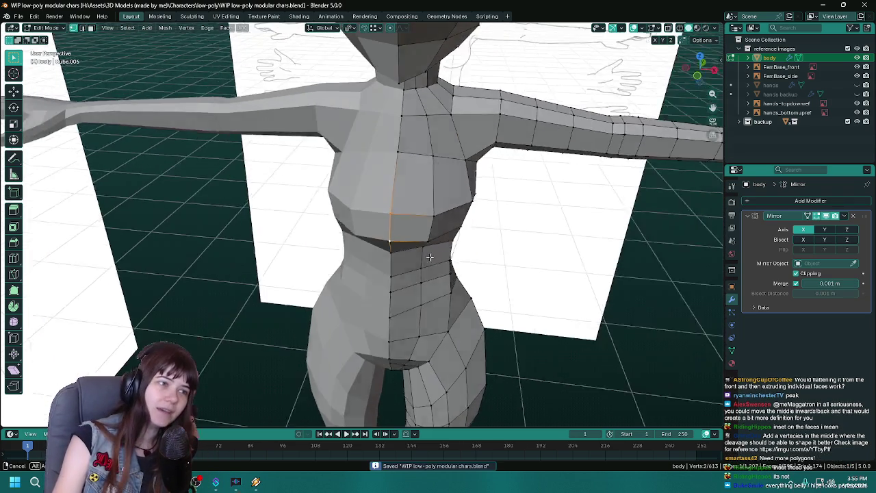
key("ctrl+s")
- In edge mode, move the chest's vertical centre edge and inspect it from above
key("2")
scroll("down", 3)
left_click_drag(432, 243, 328, 267)
scroll("up", 3)
left_click_drag(253, 284, 313, 285)
left_click(280, 276)
scroll("up", 3)
left_click_drag(388, 290, 349, 337)
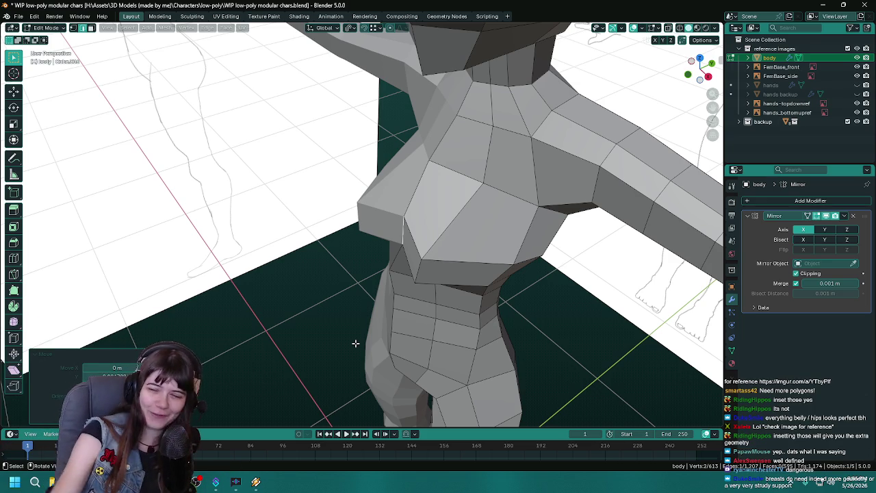
left_click_drag(356, 342, 359, 325)
- Save, check the chest from the side and front, then save 'WIP low-poly modular chars.blend' again
key("ctrl+s")
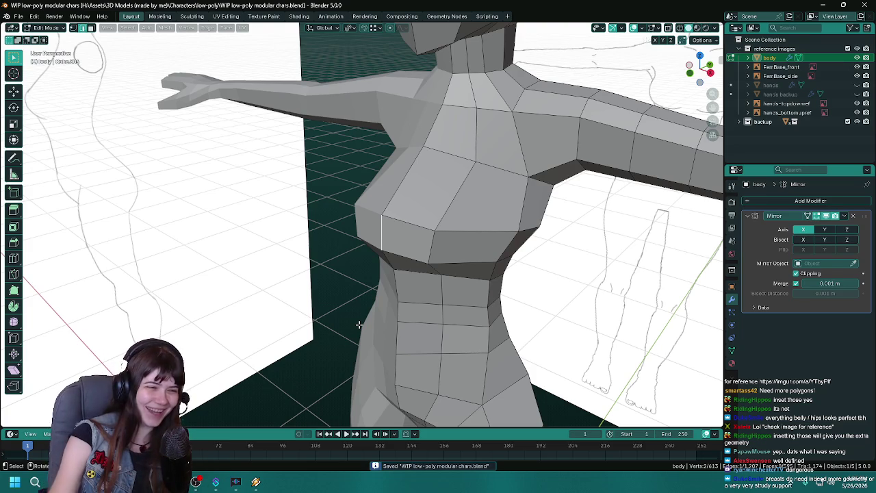
left_click_drag(545, 337, 479, 322)
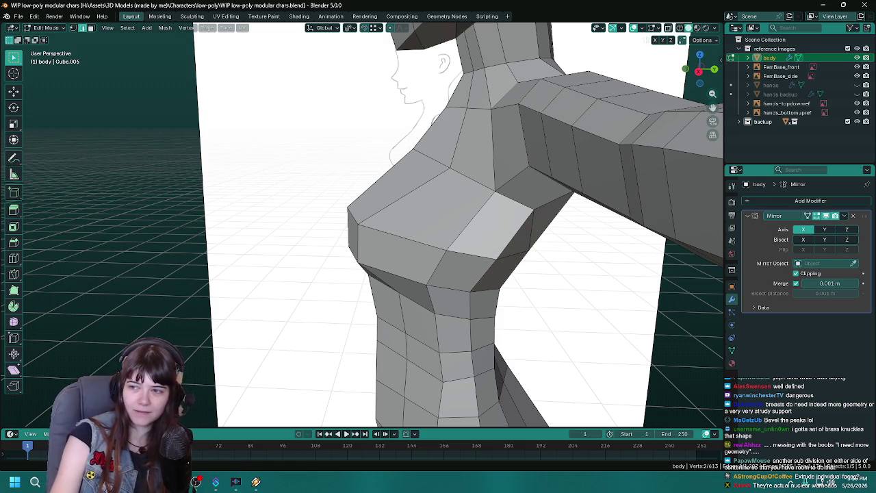
left_click_drag(342, 224, 408, 262)
scroll("up", 3)
key("ctrl+s")
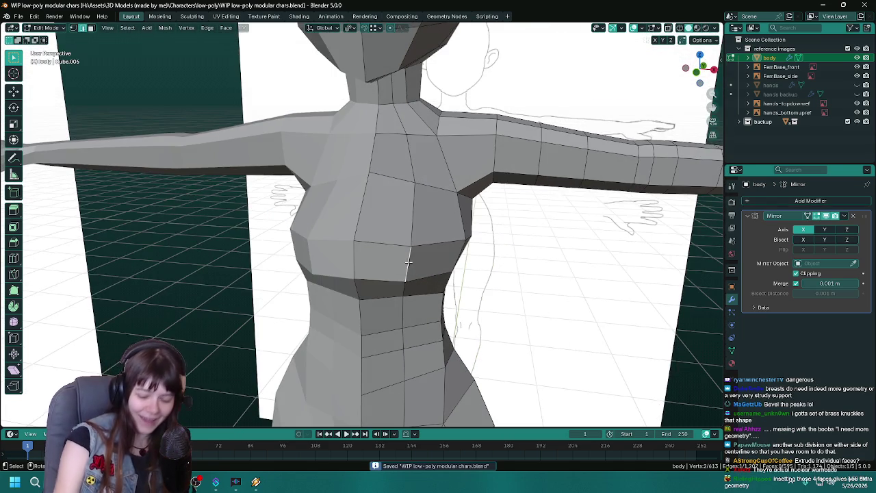
- Bevel the lower chest face and push it forward along Y to round the breast
key("ctrl+b")
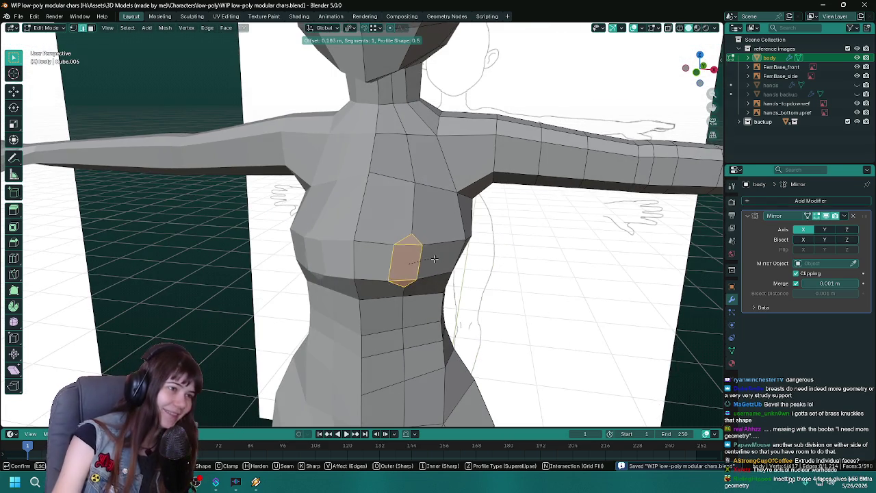
left_click(436, 255)
left_click_drag(436, 256, 576, 323)
key("g")
key("y")
left_click(556, 310)
key("Tab")
key("Tab")
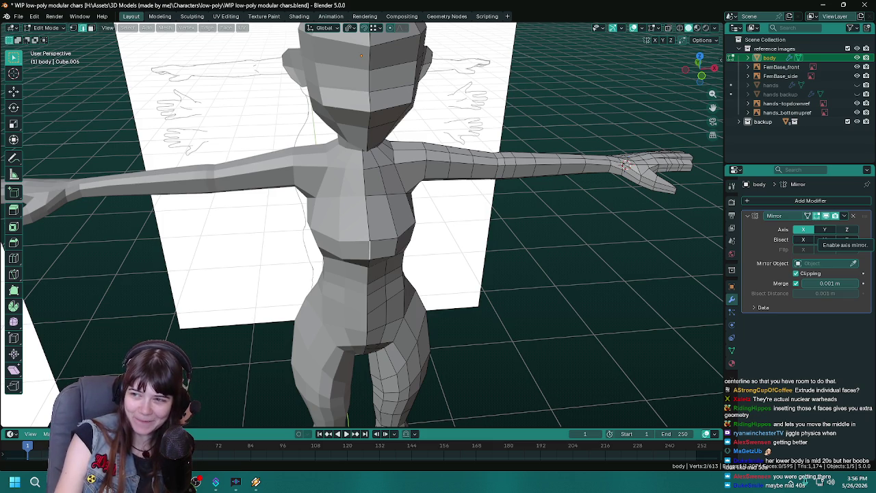
left_click_drag(499, 226, 360, 257)
- Select the lower inner chest face and inspect it from side and three-quarter views
left_click(372, 233)
scroll("up", 3)
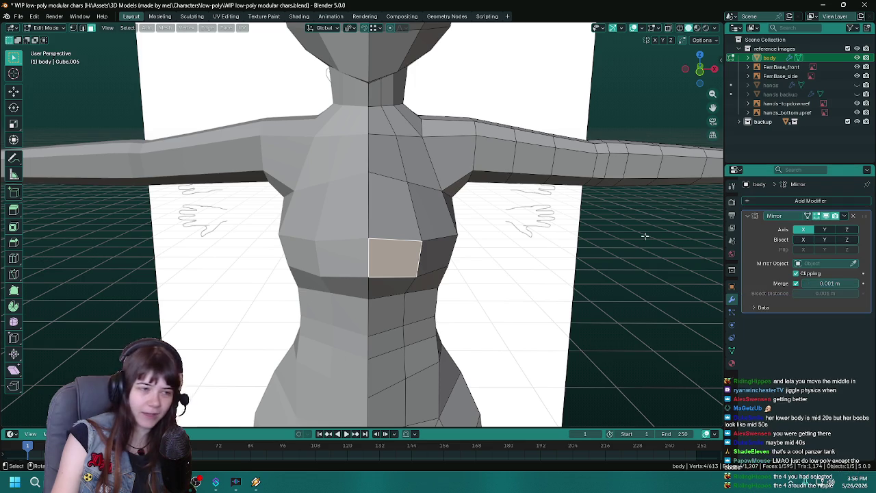
left_click_drag(603, 206, 726, 186)
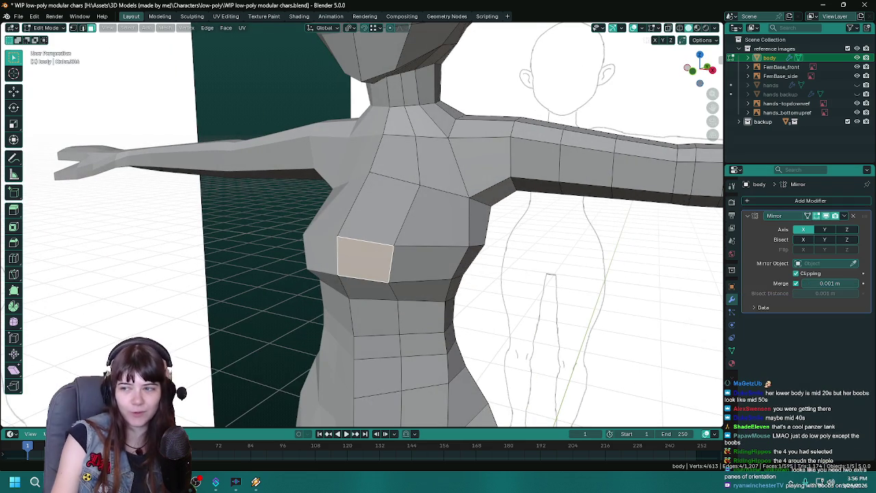
scroll("down", 3)
left_click_drag(226, 317, 335, 299)
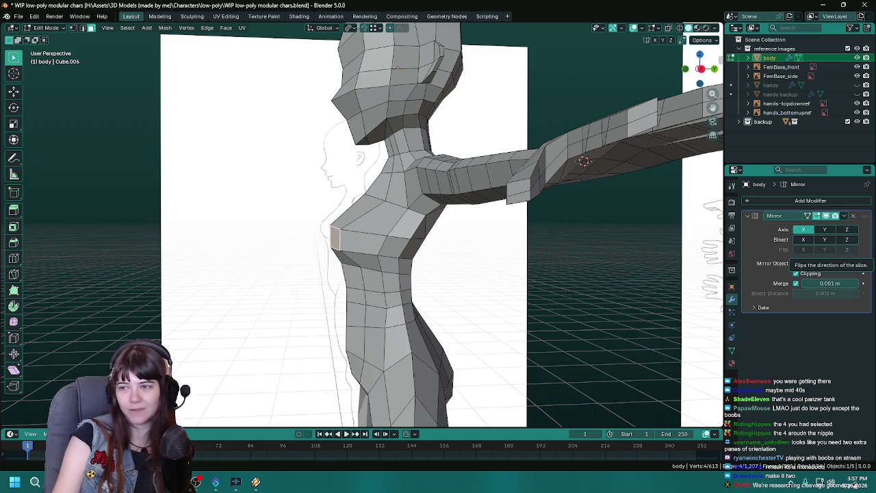
- Select the 2x2 block of chest faces around the nipple and save the file
key("KP_1")
left_click(387, 212)
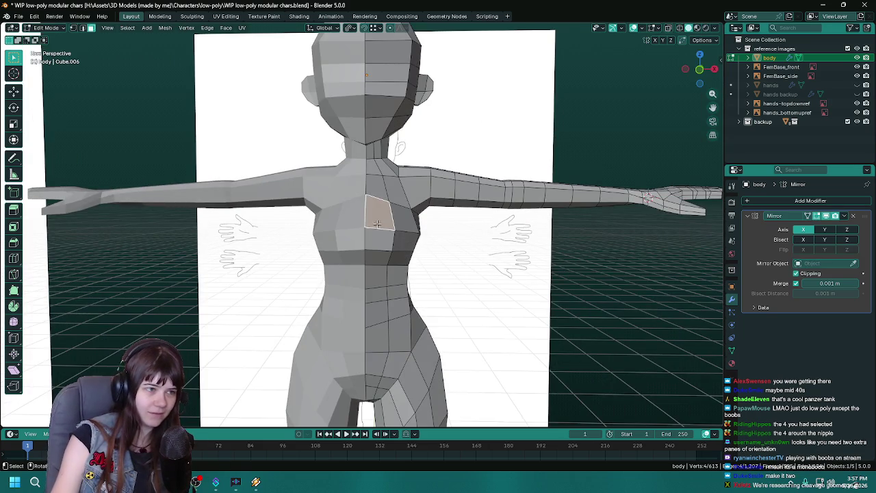
left_click(402, 212)
left_click(404, 239)
left_click_drag(404, 240, 514, 265)
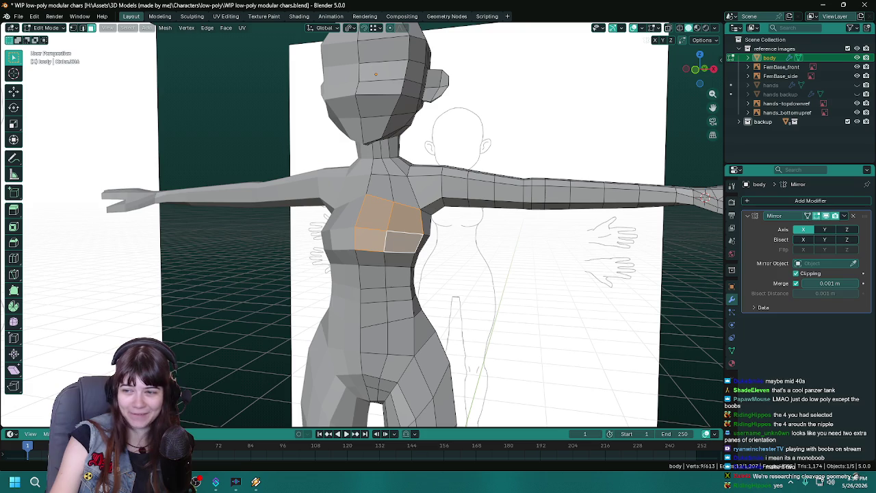
left_click_drag(471, 306, 404, 296)
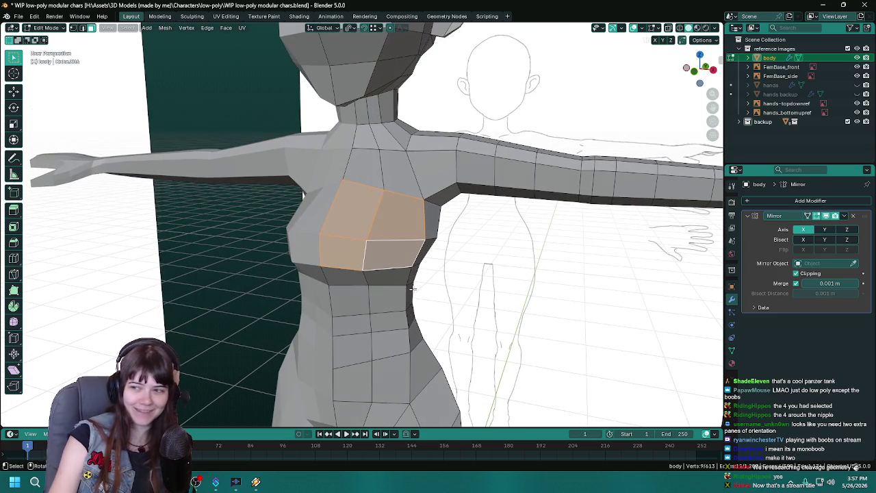
key("ctrl+s")
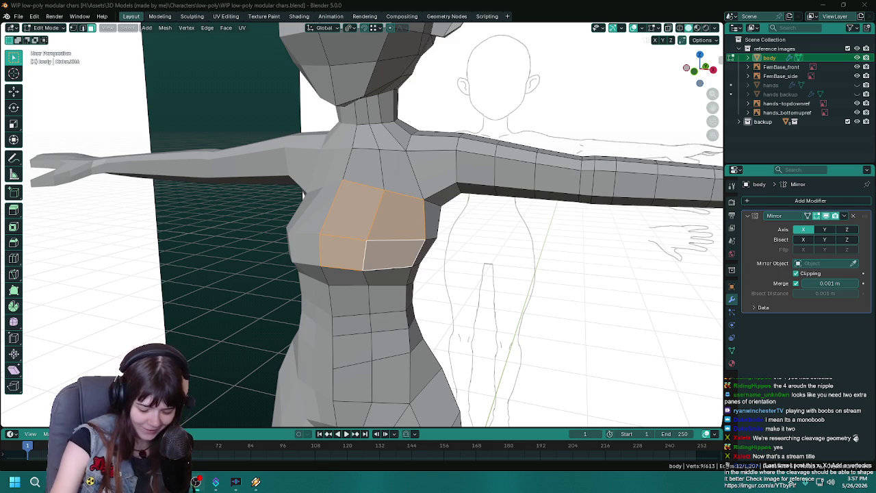
- Add a horizontal loop cut across the bust faces
left_click_drag(431, 225, 481, 245)
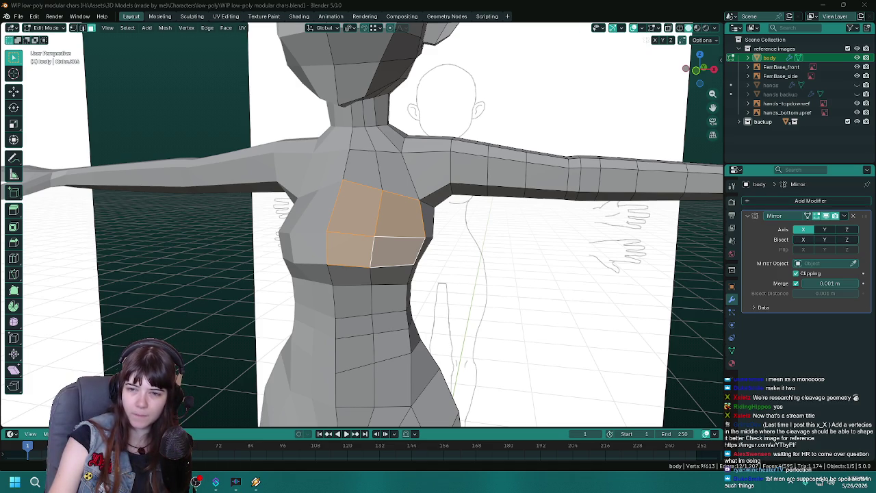
left_click_drag(304, 213, 333, 215)
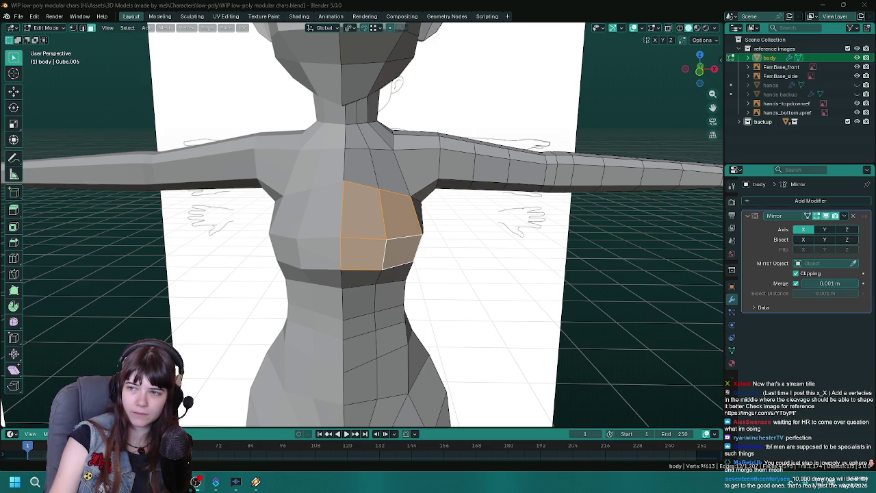
left_click_drag(634, 260, 458, 240)
key("ctrl+r")
left_click(343, 214)
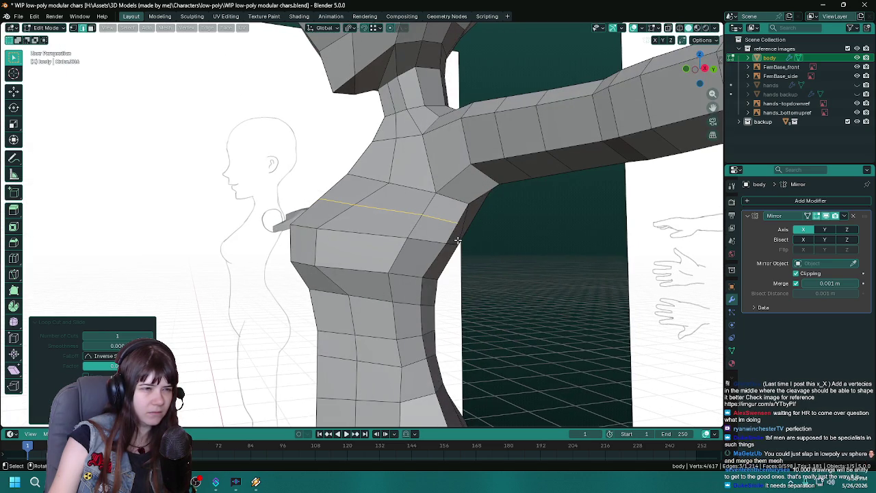
- Merge and collapse the new loop's extra parts, then select the remaining short chest edge
right_click(441, 218)
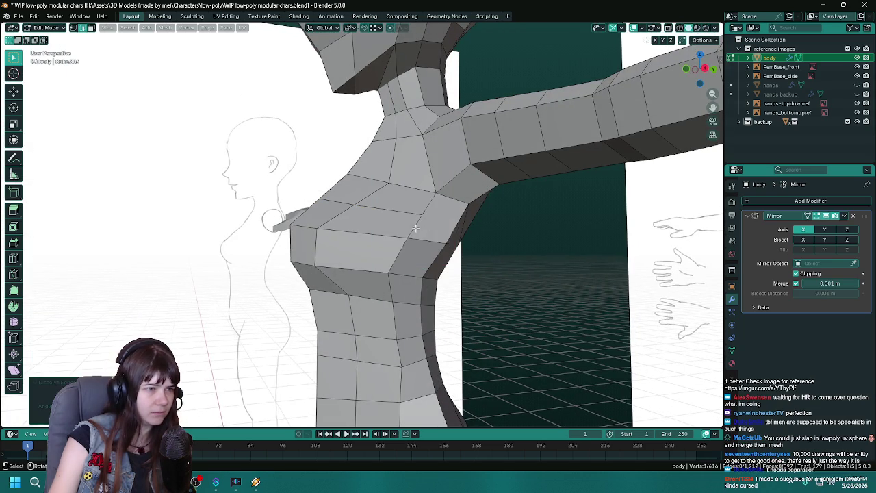
left_click(428, 226)
left_click_drag(428, 226, 505, 272)
key("m")
left_click(410, 223)
left_click(377, 218)
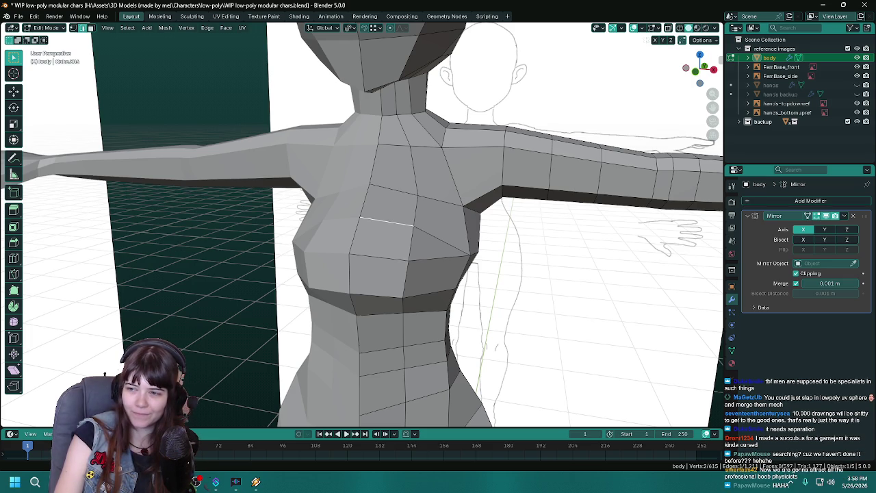
- Move the selected chest edge to a new position, check it in Object Mode, and save
left_click_drag(329, 226, 356, 226)
key("ctrl+s")
key("g")
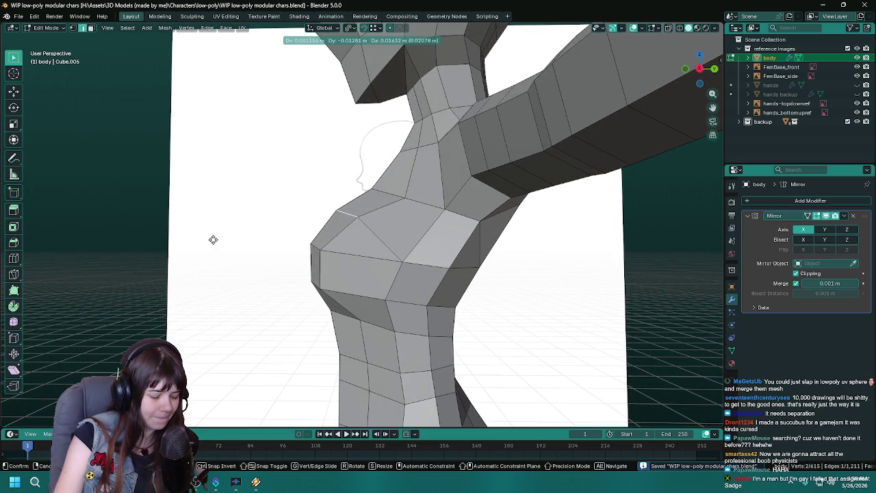
left_click(199, 251)
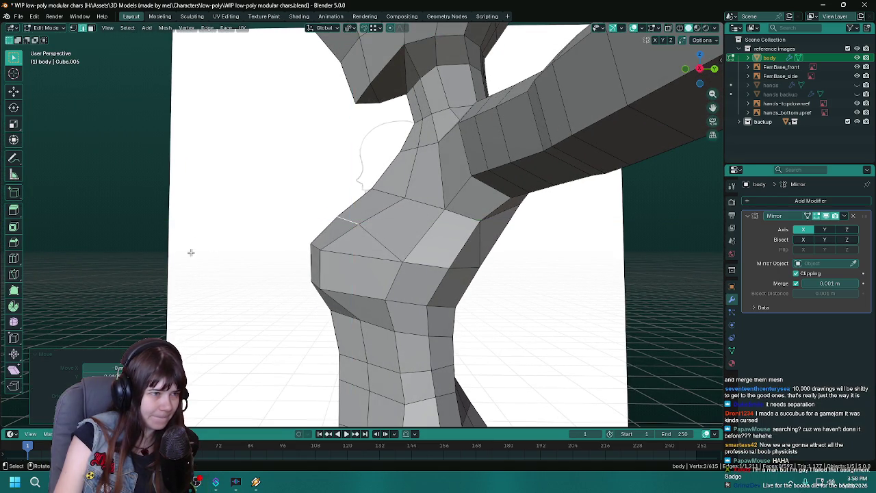
key("Tab")
key("ctrl+s")
- Edge-slide the neighbouring shoulder edge to refine the breast's side profile, then save
left_click_drag(578, 304, 283, 223)
key("Tab")
key("g")
key("g")
left_click(236, 252)
key("g")
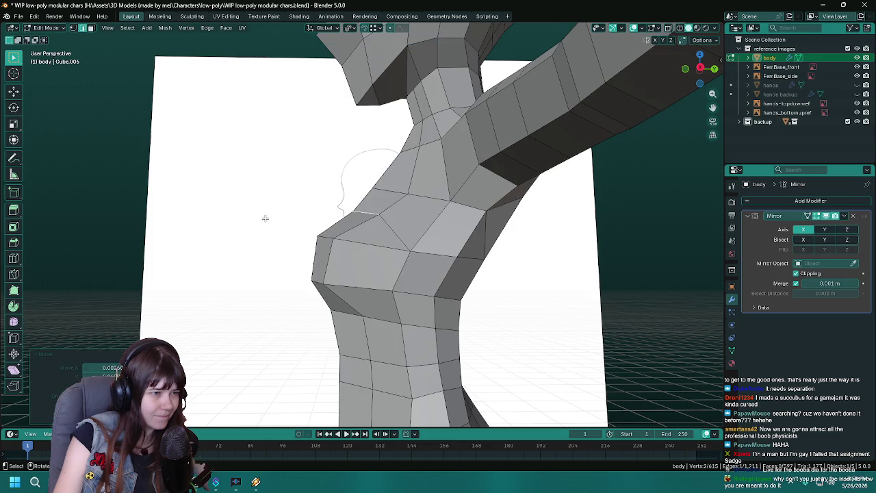
scroll("down", 3)
right_click(225, 239)
key("Tab")
key("ctrl+s")
left_click_drag(524, 290, 470, 287)
key("Tab")
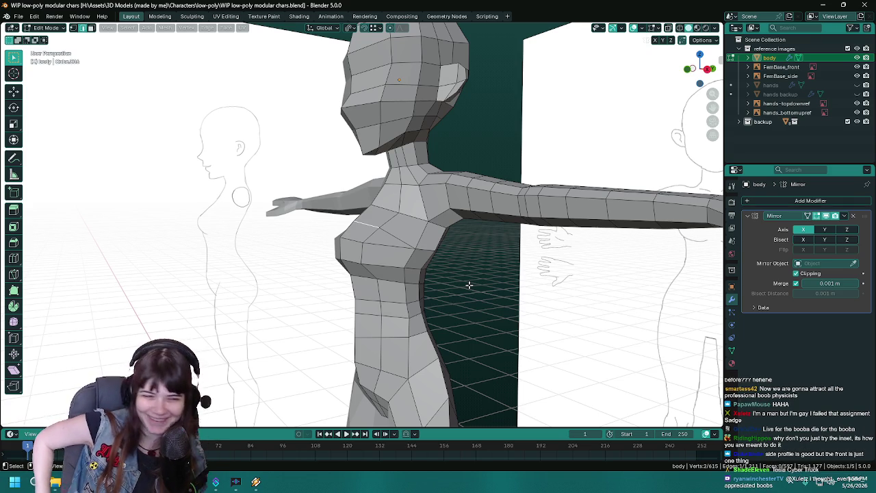
- Move the chest vertex with X locked (Shift+X) to smooth the upper slope, then return to Object Mode
left_click_drag(456, 278, 412, 254)
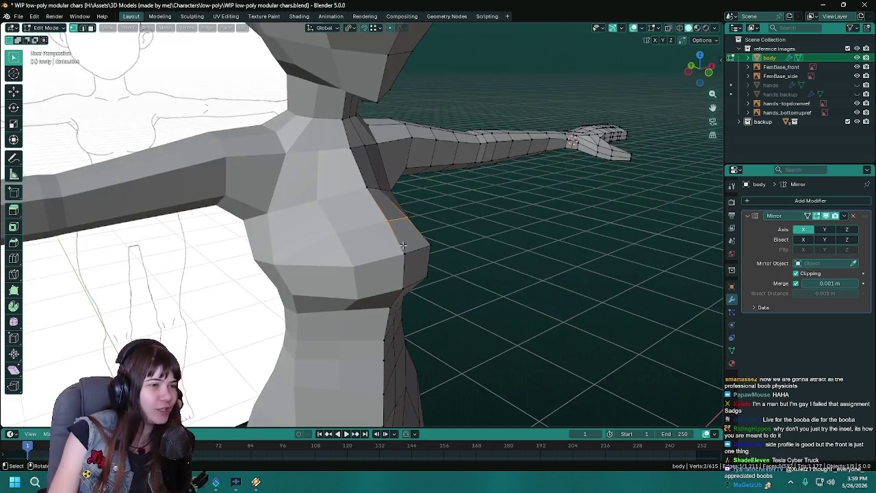
key("ctrl+s")
left_click_drag(458, 239, 333, 267)
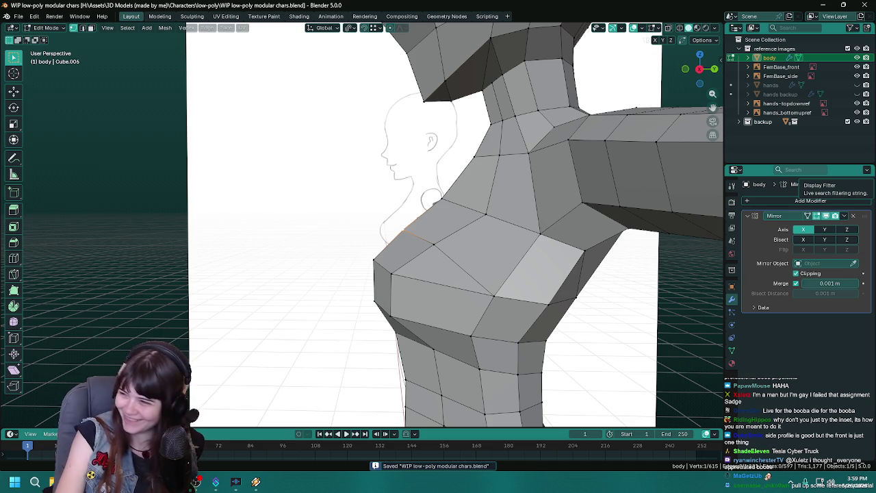
left_click_drag(675, 209, 344, 212)
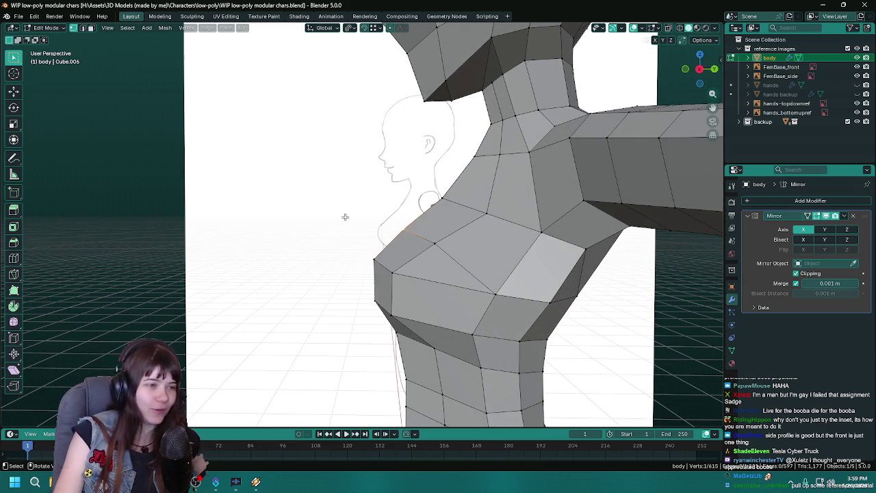
key("g")
key("shift+x")
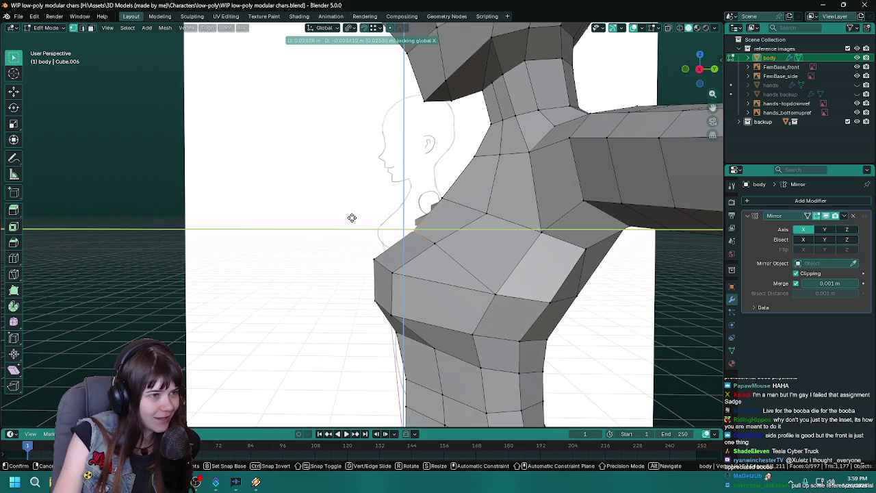
key("Escape")
key("Tab")
left_click_drag(353, 220, 292, 236)
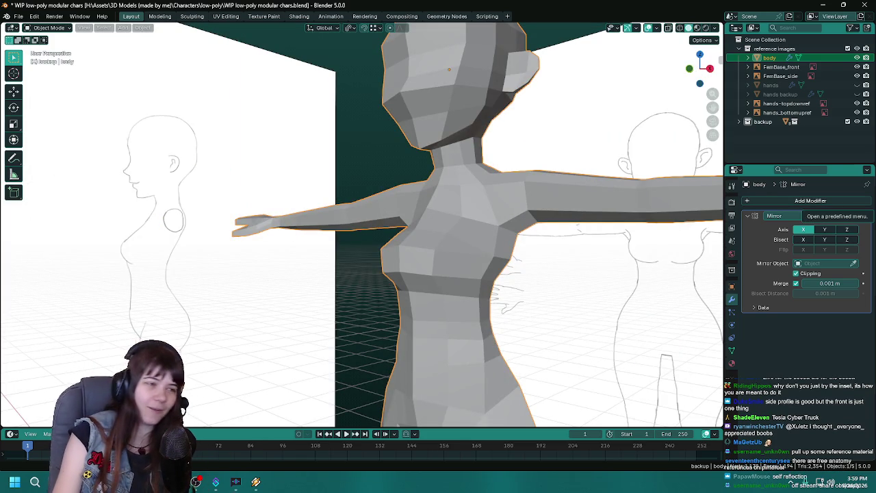
- Inspect the bust and underbust from side and front views, saving with Ctrl+S
left_click_drag(377, 260, 342, 265)
scroll("up", 3)
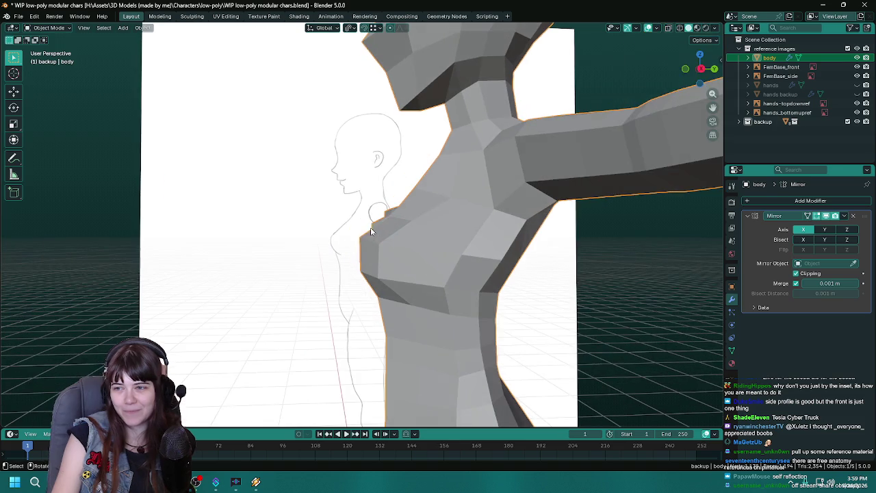
key("ctrl+s")
left_click_drag(371, 227, 357, 221)
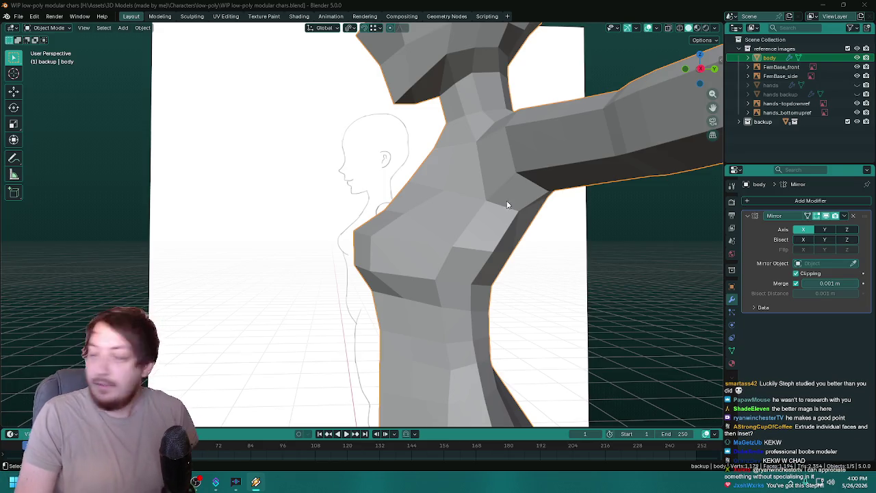
left_click_drag(437, 198, 528, 231)
scroll("up", 3)
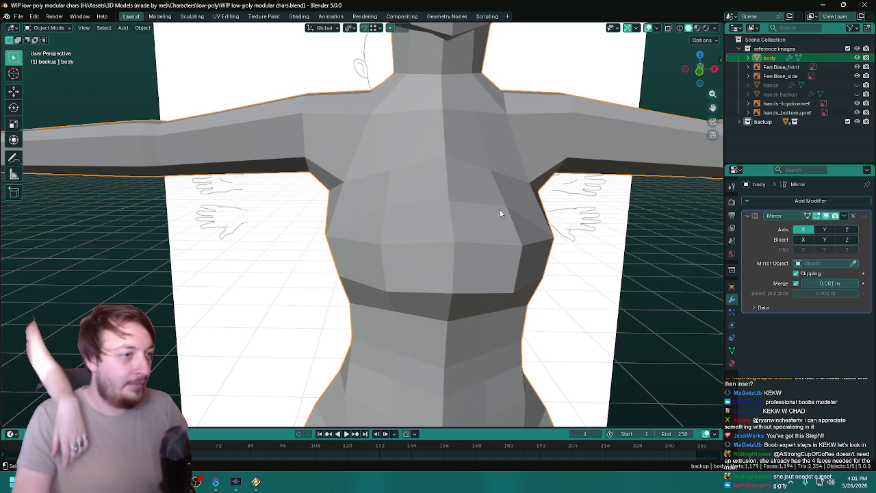
- In Edit Mode, lower the underside chest vertex along Z
key("Tab")
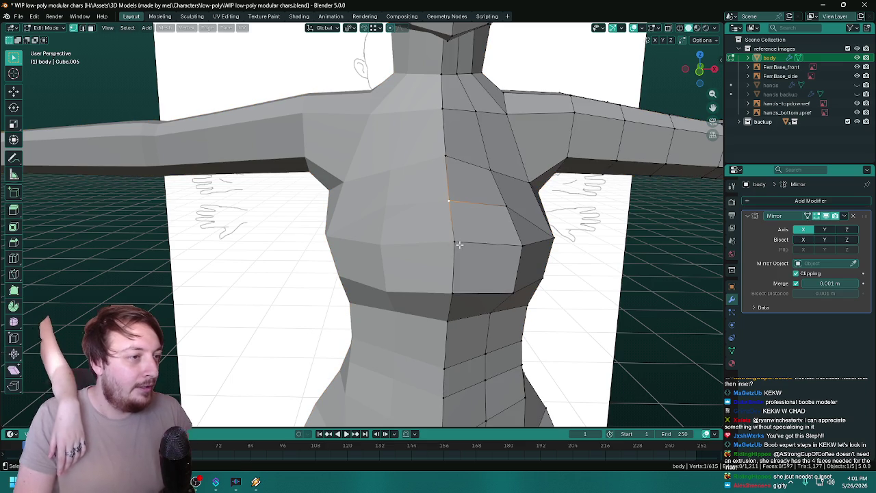
left_click_drag(453, 221, 376, 254)
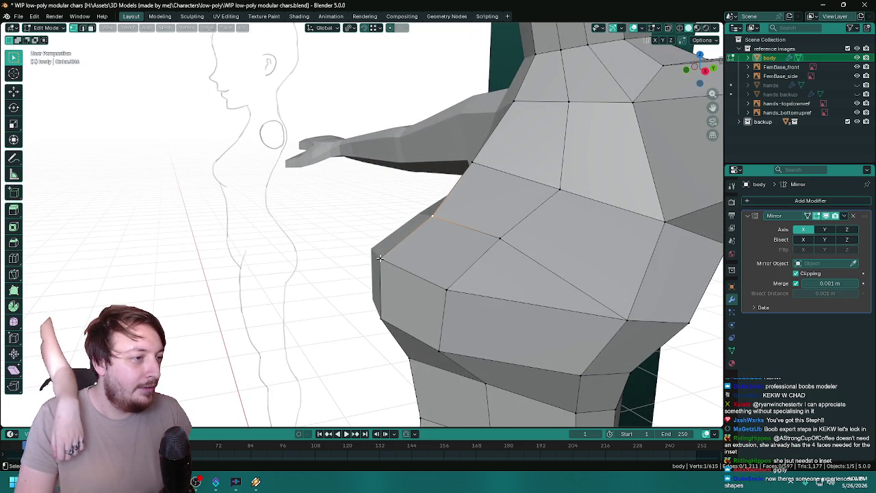
left_click_drag(392, 248, 440, 244)
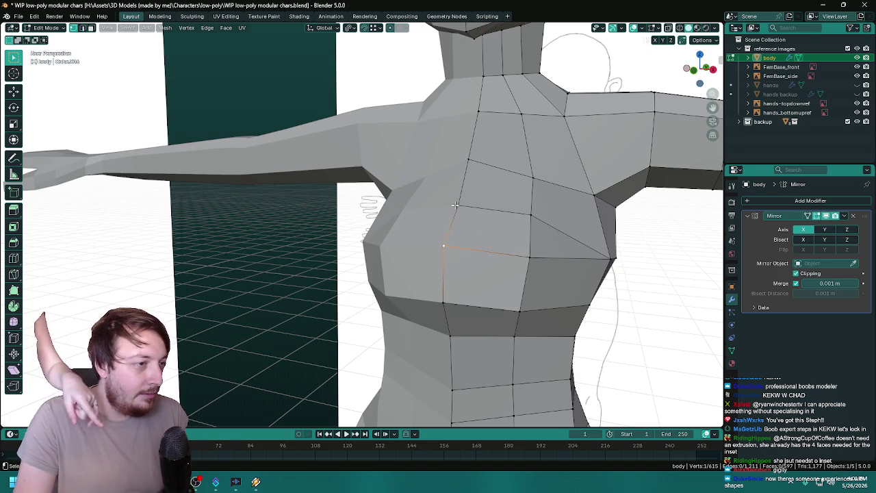
key("g")
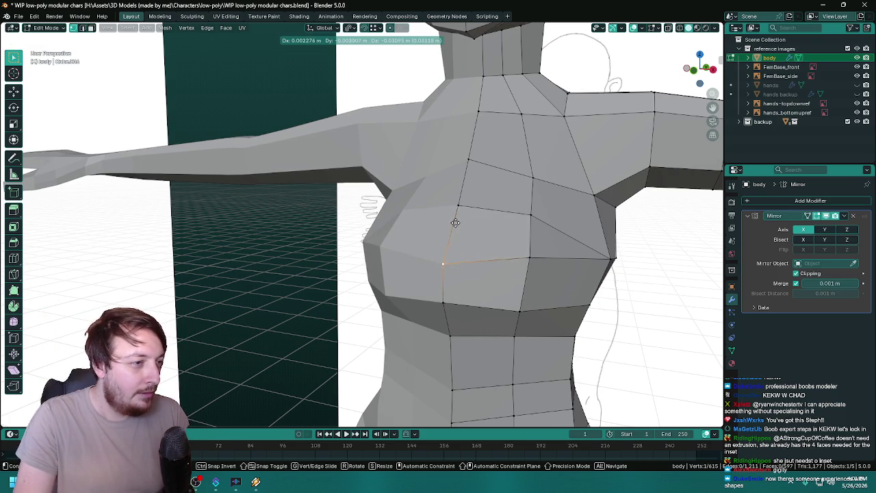
key("y")
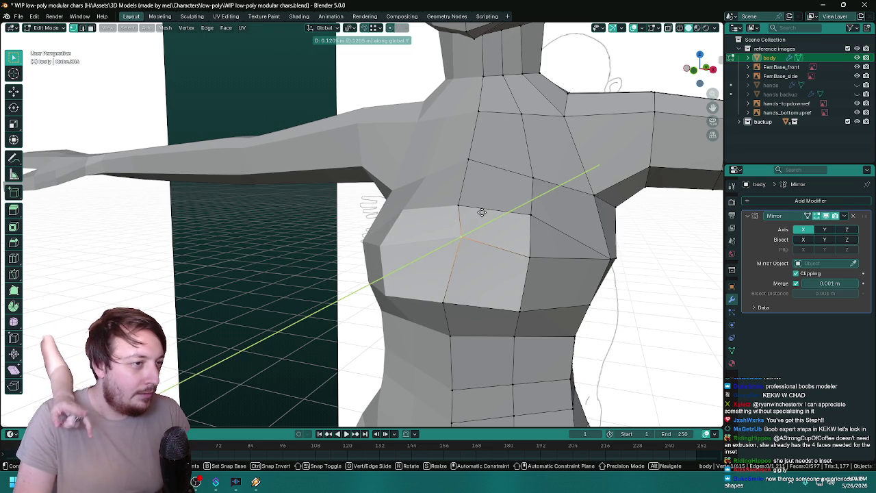
key("x")
key("z")
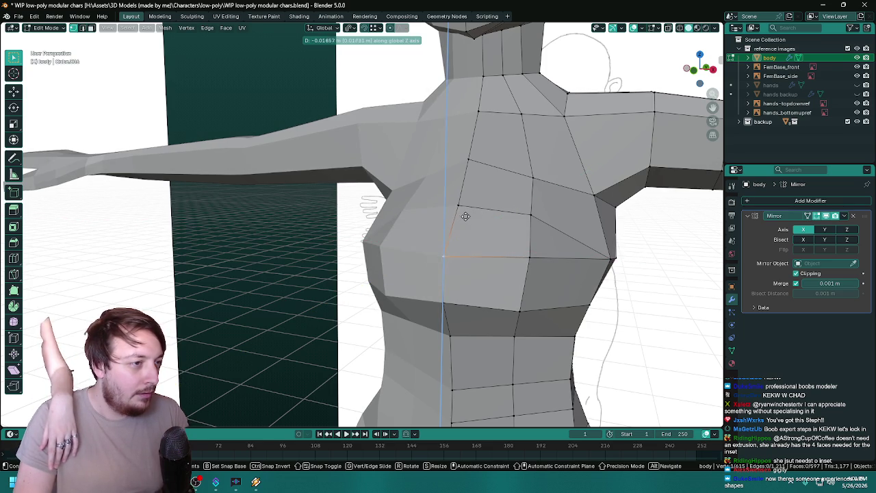
left_click(474, 211)
- Push the chest vertex along Y in several passes, about 0.09 m, checking the side profile
left_click_drag(482, 209, 427, 223)
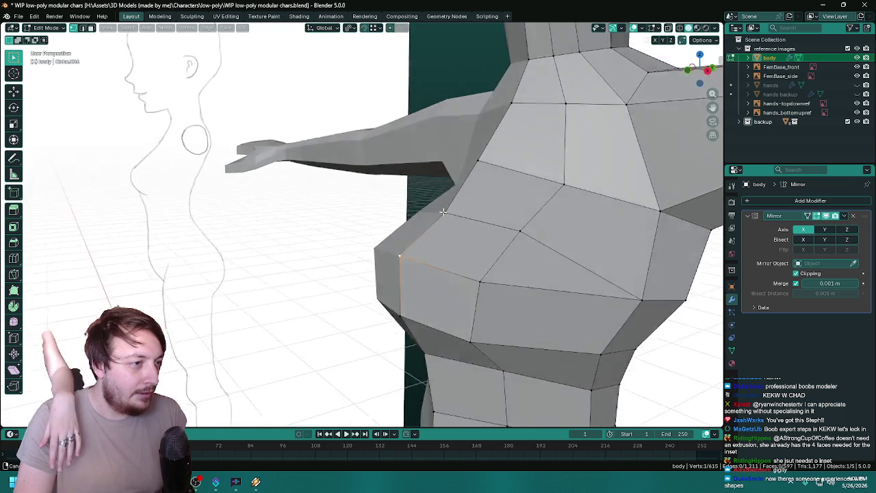
key("g")
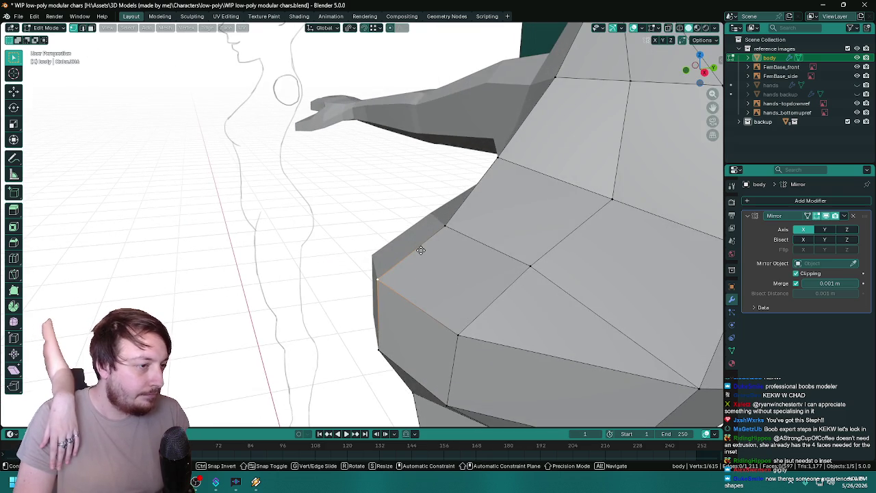
key("y")
left_click(485, 243)
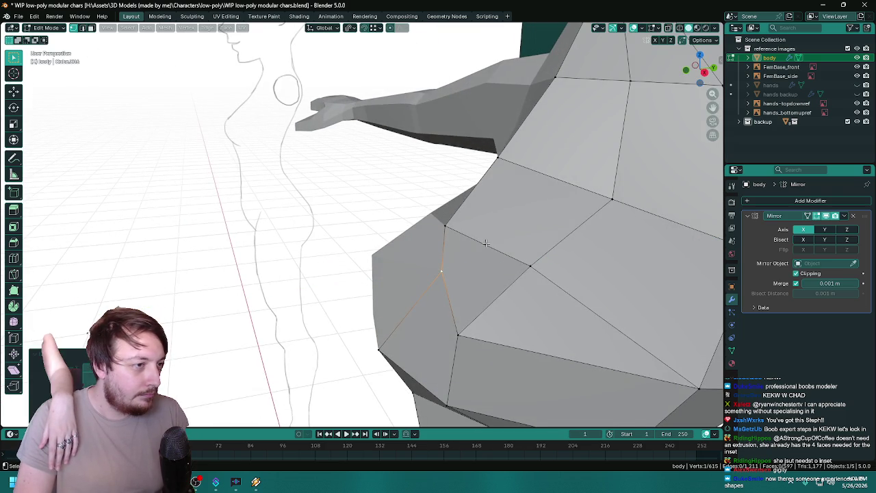
key("g")
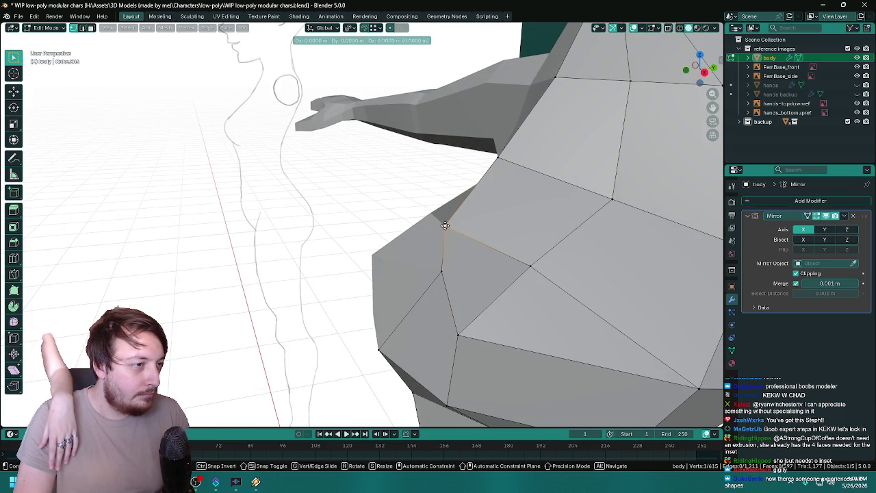
key("y")
left_click(471, 227)
left_click_drag(472, 228, 401, 277)
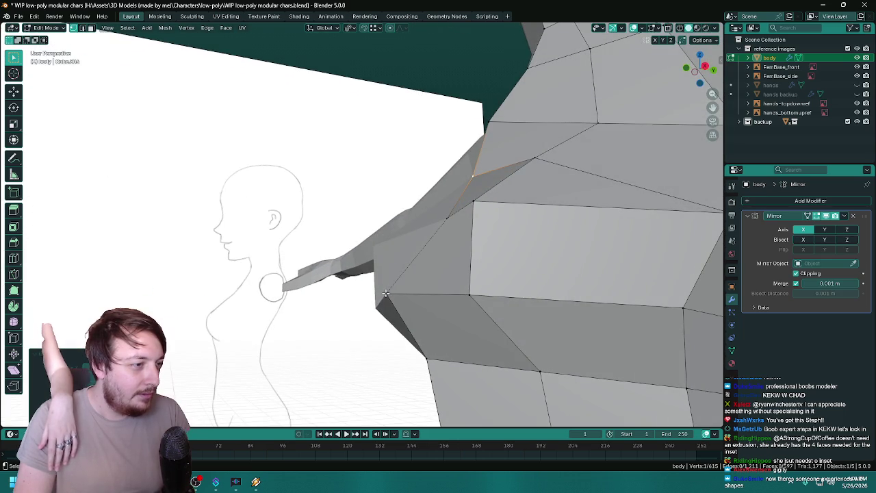
key("g")
key("y")
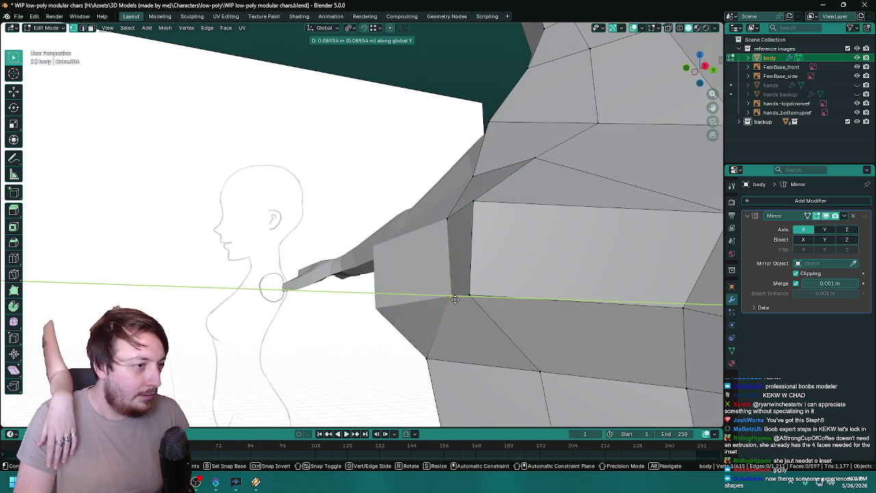
left_click(451, 299)
left_click_drag(452, 299, 391, 295)
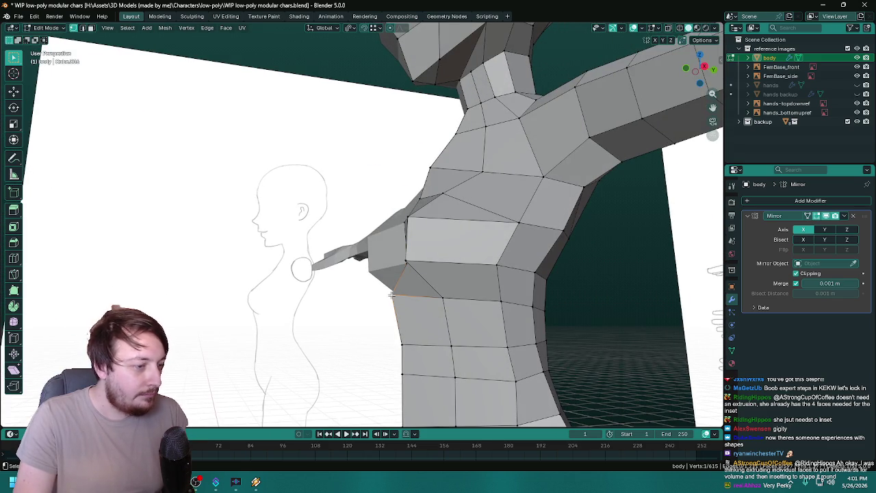
- Move the edge under the chest back along the Y axis
key("g")
key("y")
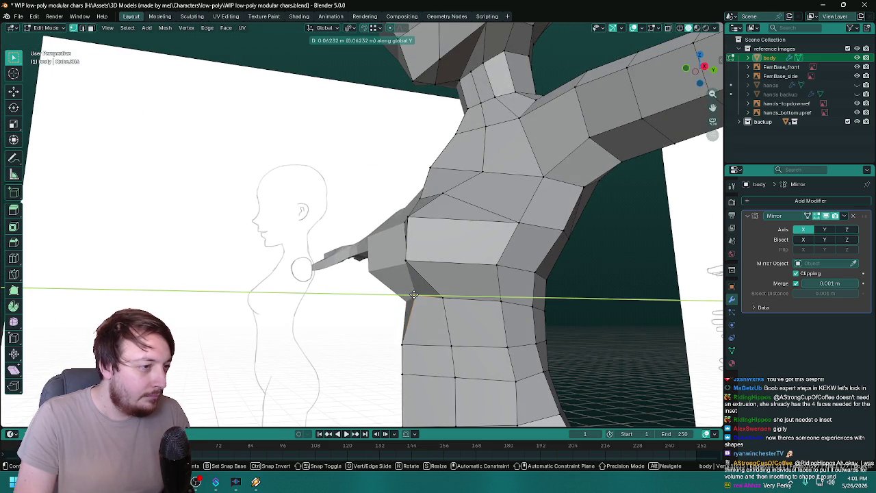
left_click(415, 295)
left_click_drag(415, 294, 395, 326)
scroll("down", 3)
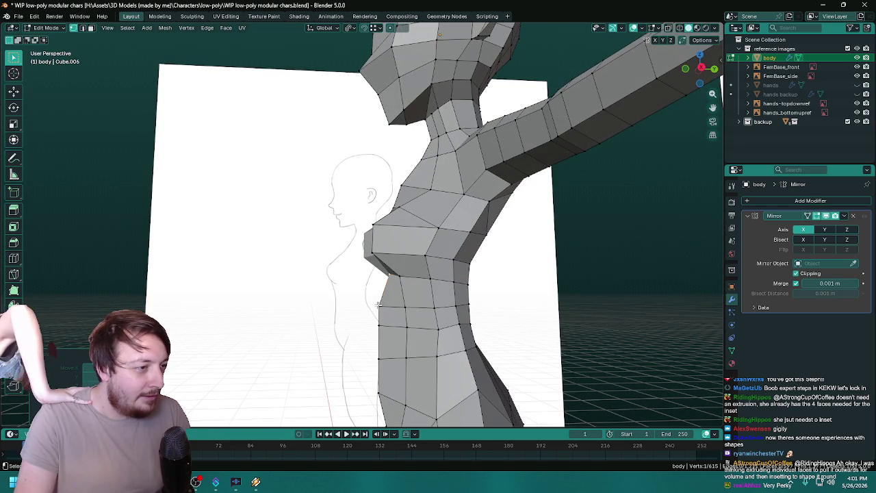
- Pull the waist and stomach edges back along Y to flatten the belly
key("g")
key("y")
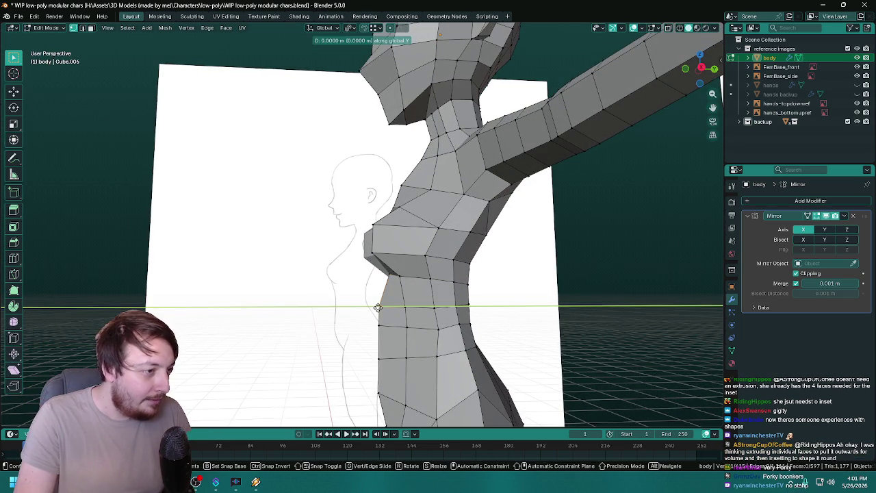
left_click(381, 309)
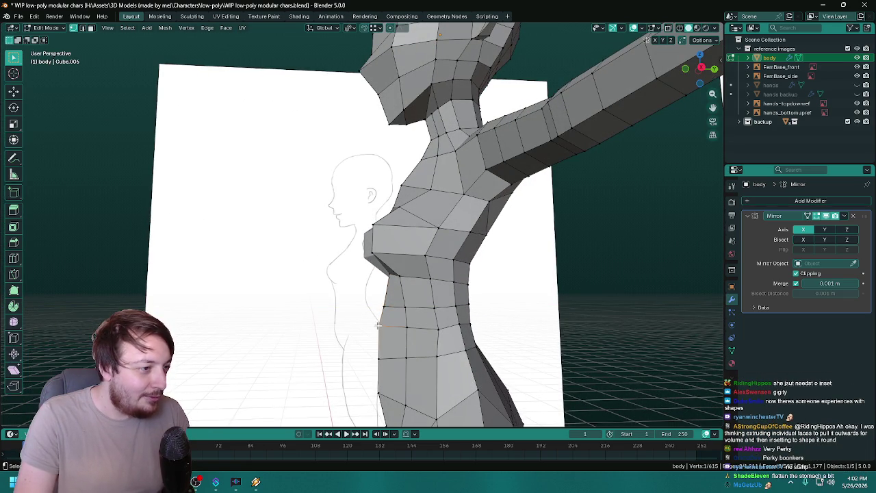
key("g")
key("y")
left_click(382, 325)
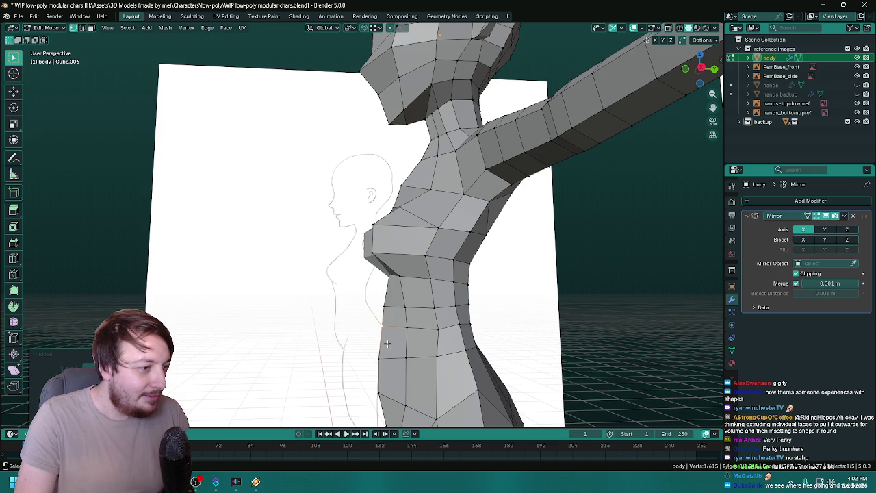
scroll("down", 3)
scroll("up", 3)
scroll("up", 3)
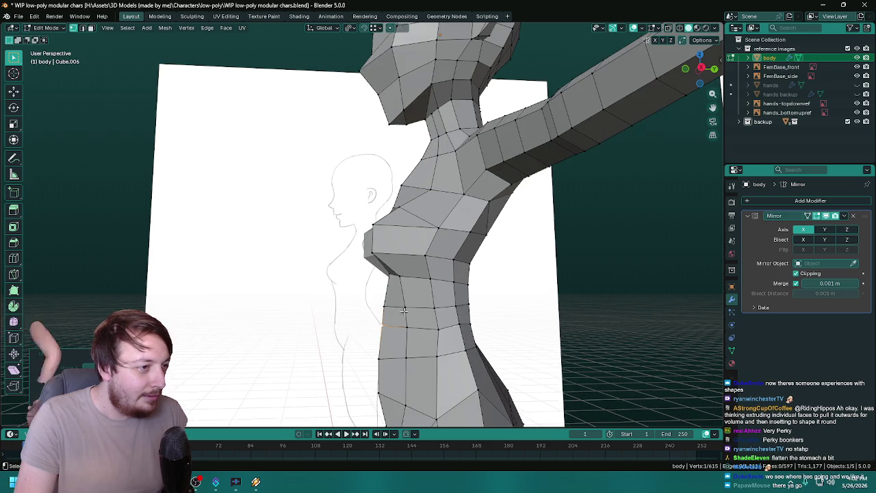
scroll("up", 3)
left_click_drag(401, 312, 479, 315)
scroll("up", 3)
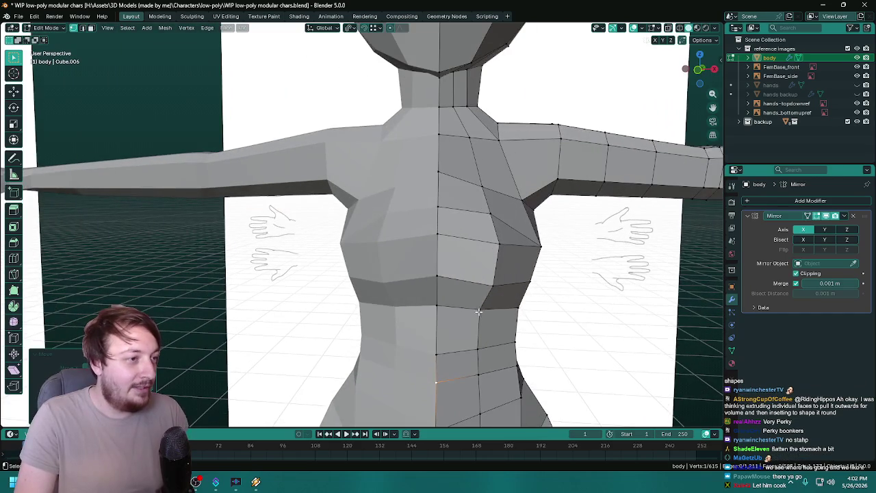
- Select the edge along the bottom of the chest and reposition it freely, then along X and Y
scroll("up", 3)
key("g")
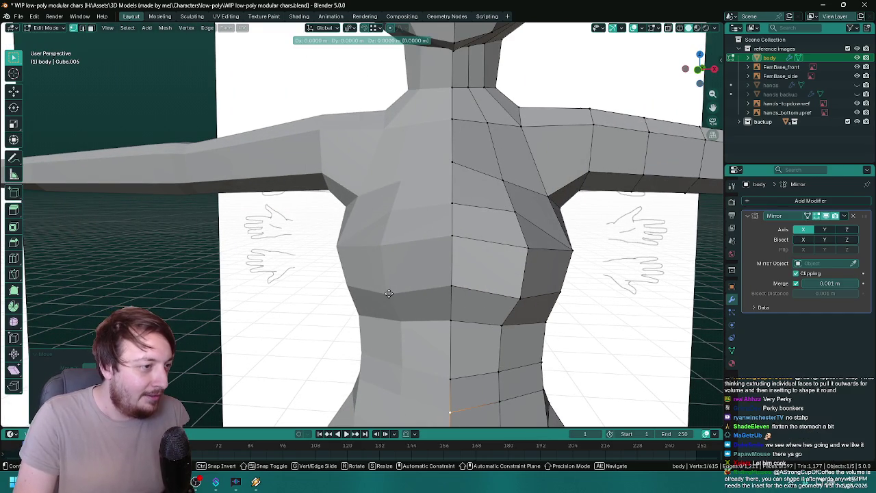
right_click(518, 299)
left_click(520, 299)
key("g")
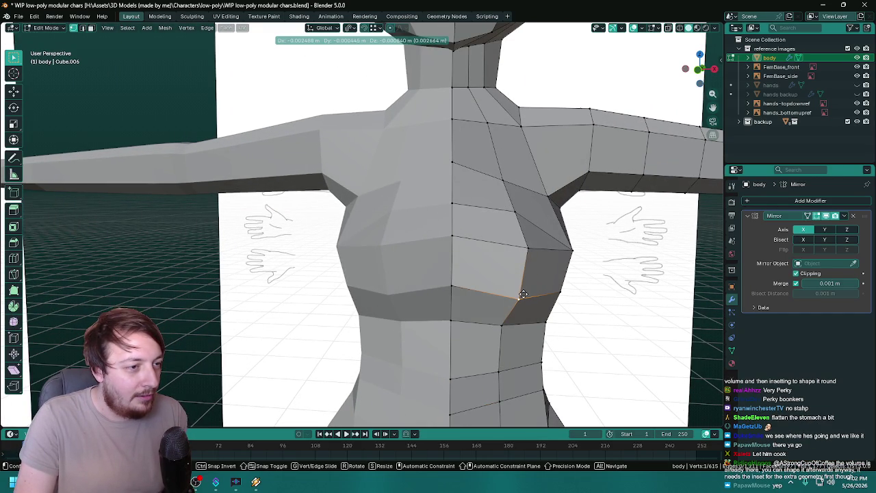
left_click(523, 294)
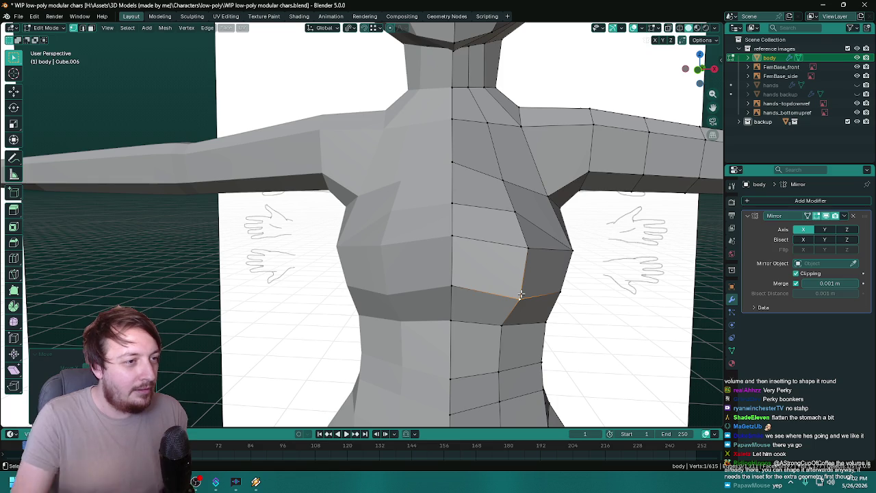
key("g")
key("x")
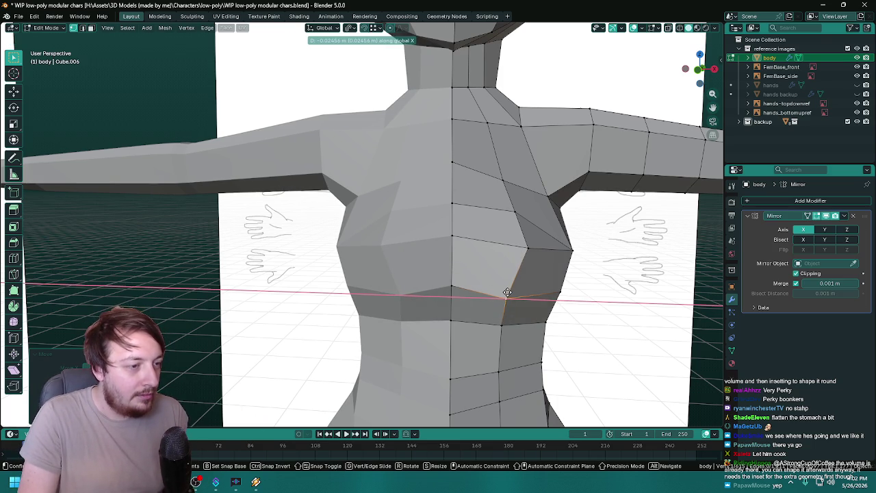
left_click(508, 293)
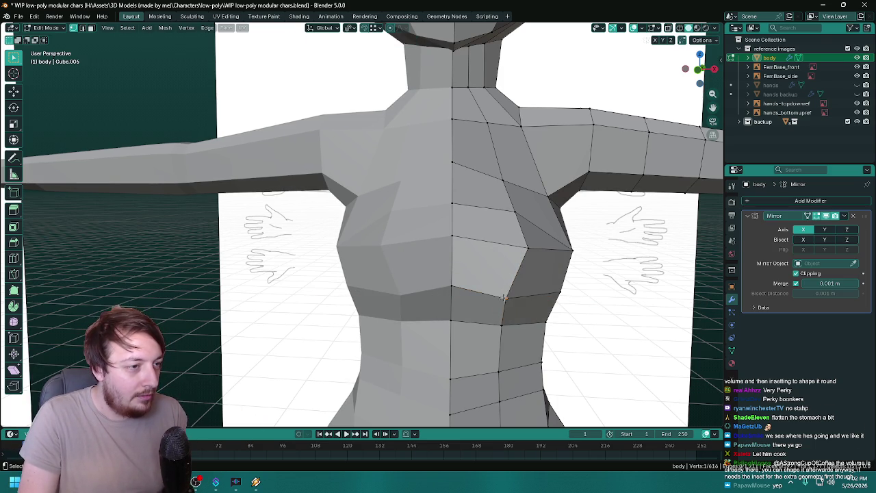
key("g")
key("y")
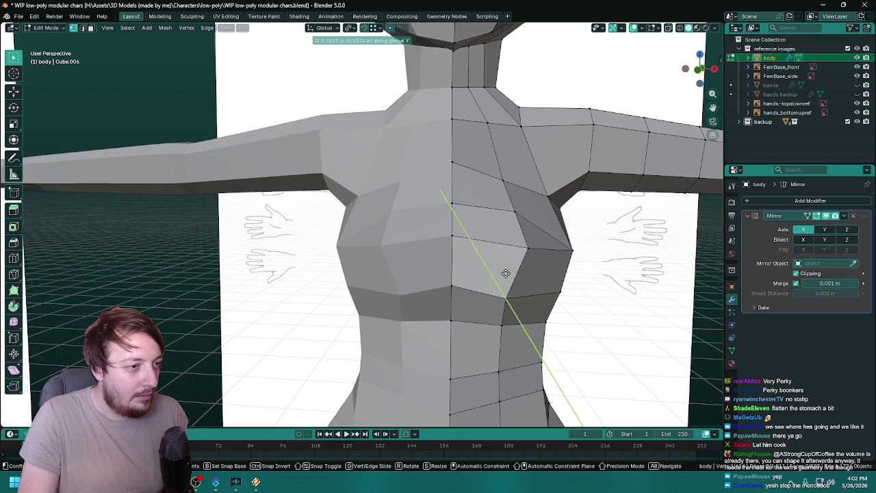
left_click(505, 277)
- Duplicate a vertex on the chest edge and shift it along Y
left_click_drag(515, 288, 511, 284)
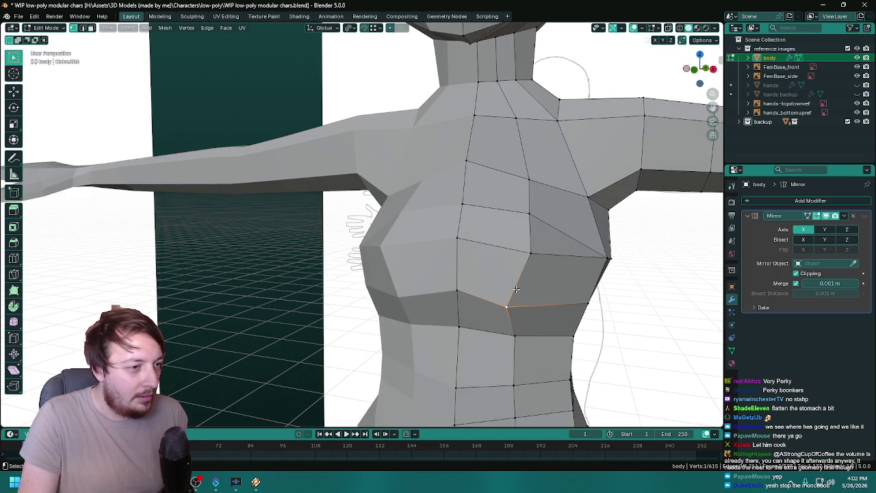
key("shift+d")
right_click(515, 272)
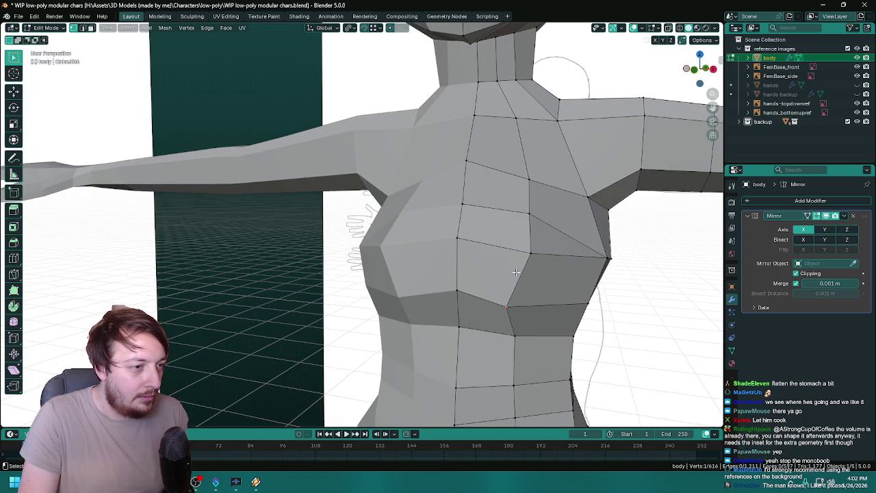
key("g")
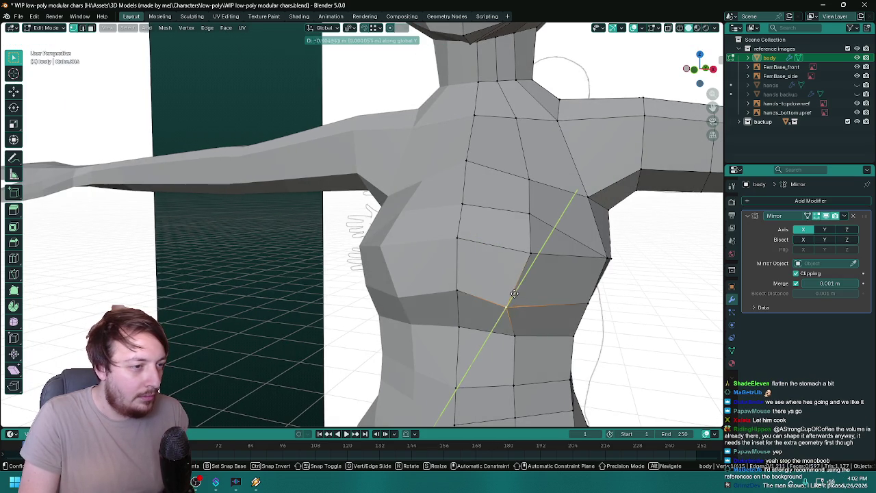
key("y")
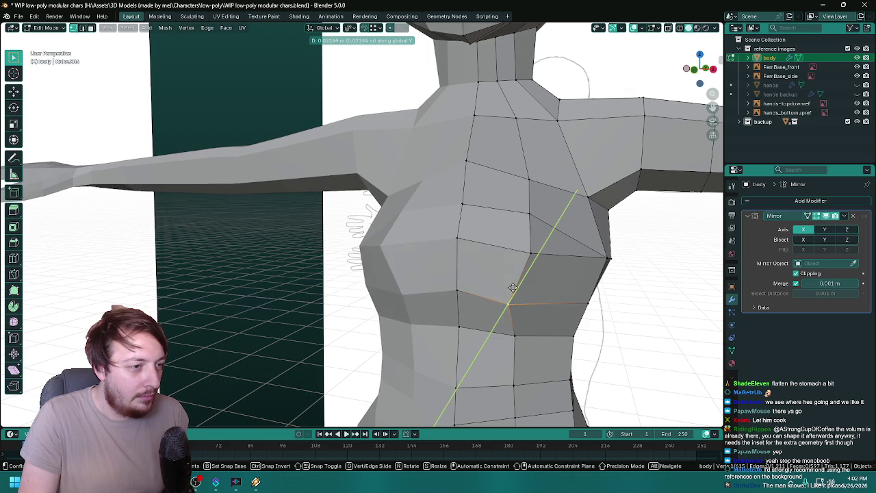
left_click(513, 287)
left_click_drag(513, 287, 528, 281)
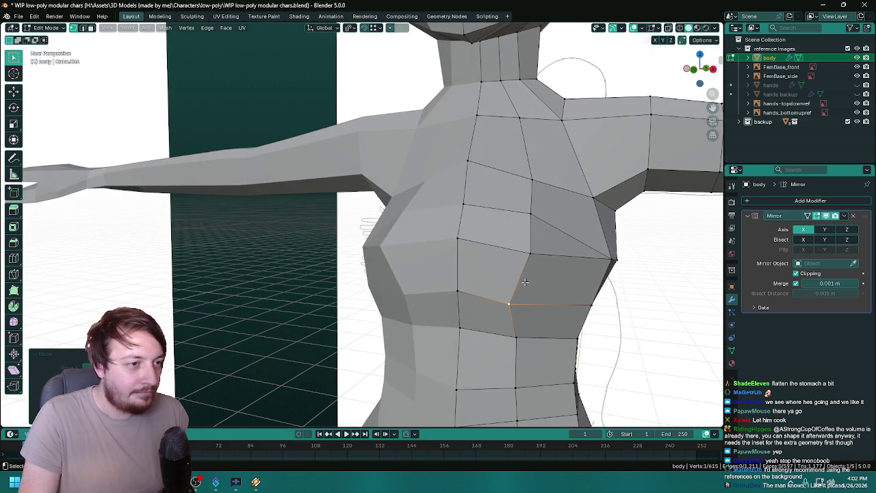
key("g")
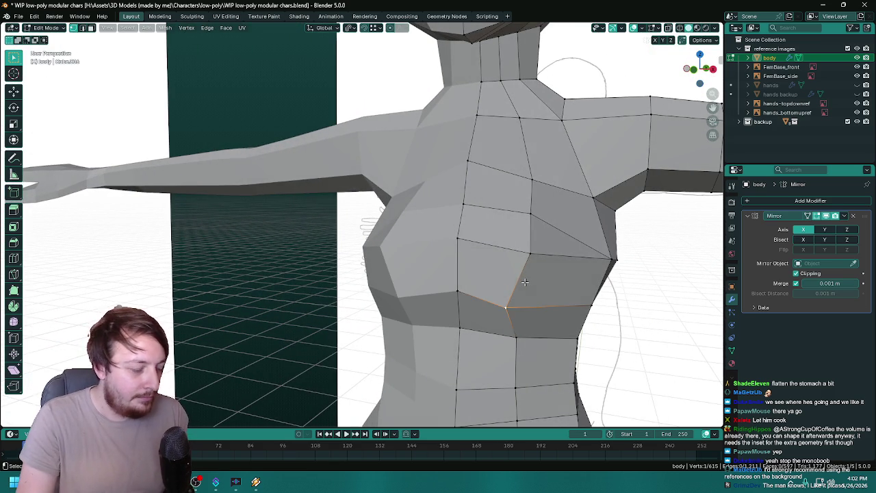
- Raise the vertex under the chest along Z and check the side profile
key("g")
key("z")
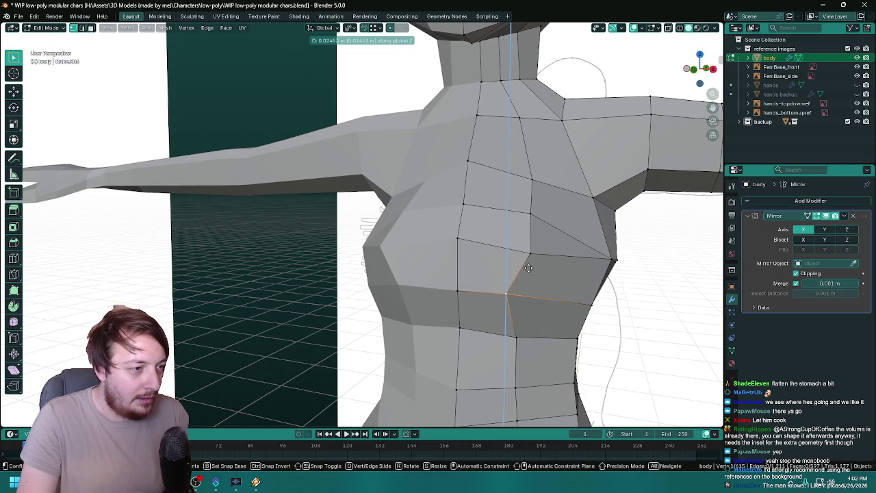
left_click(530, 274)
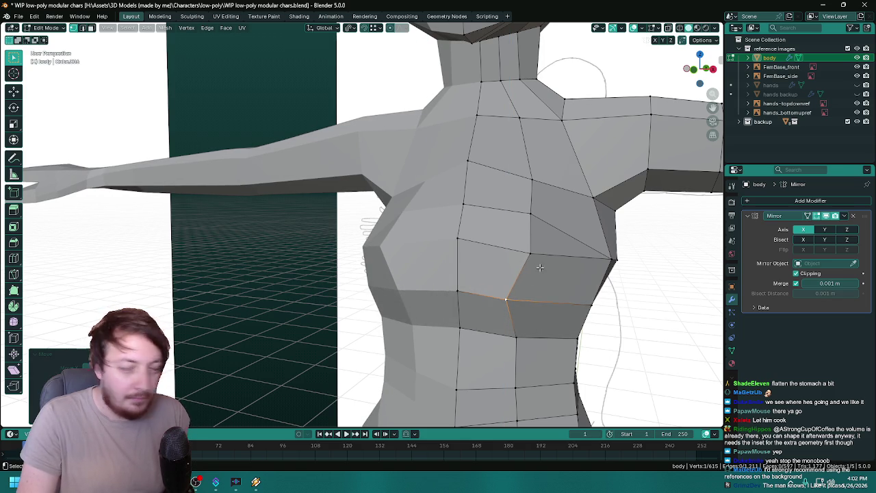
left_click_drag(543, 265, 490, 266)
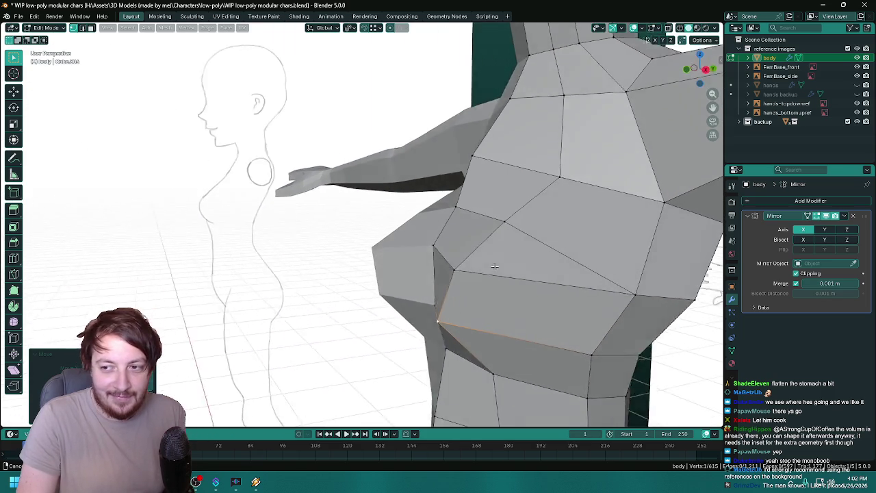
left_click_drag(490, 267, 554, 263)
- Select the vertex at the side of the chest, try a Y move, and open its options menu
left_click(521, 245)
key("g")
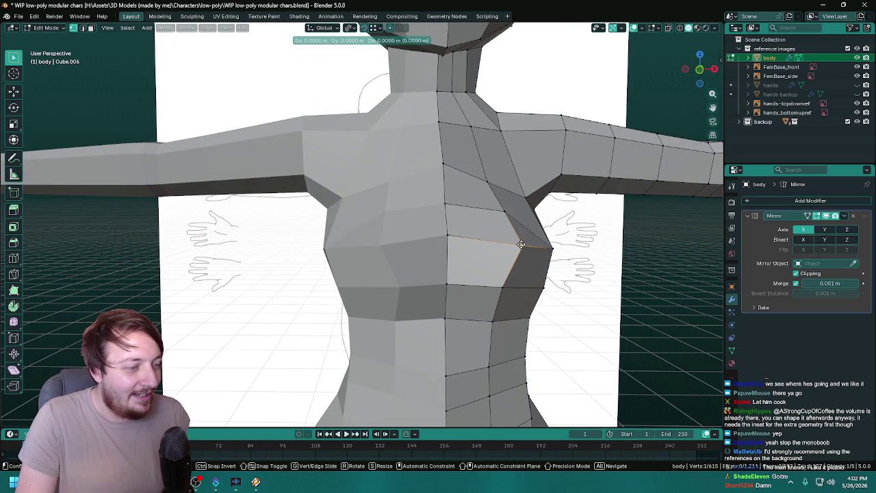
key("y")
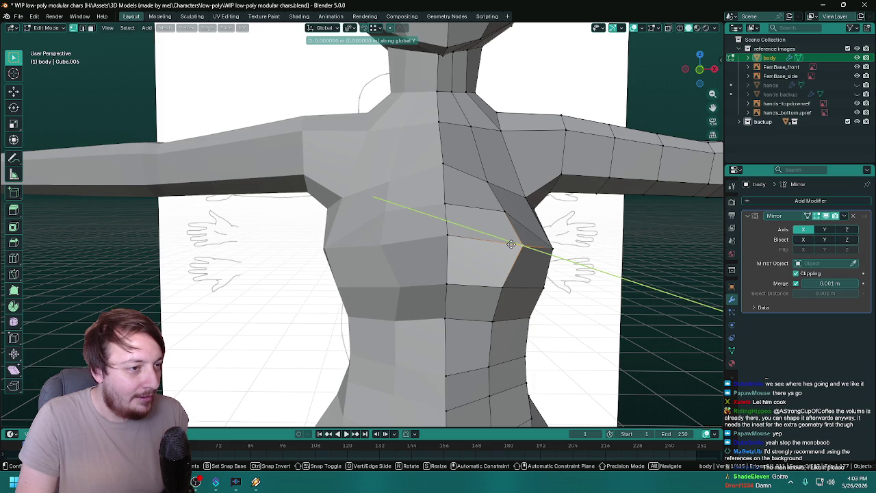
left_click(512, 244)
right_click(524, 245)
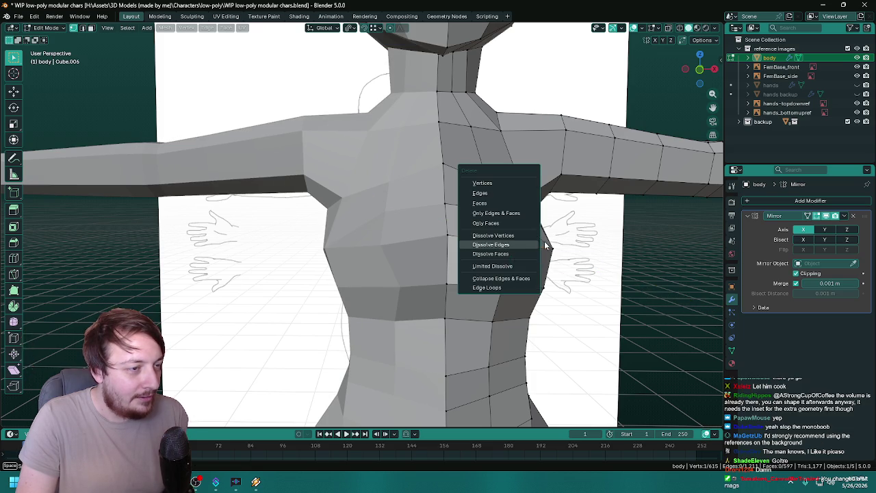
- Dismiss the menu and move the outer chest vertex along X toward the centre line
key("Escape")
key("g")
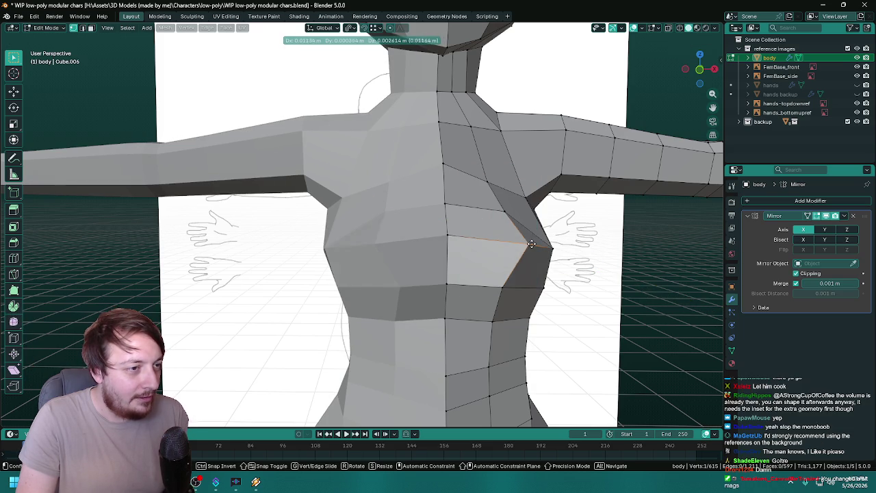
key("x")
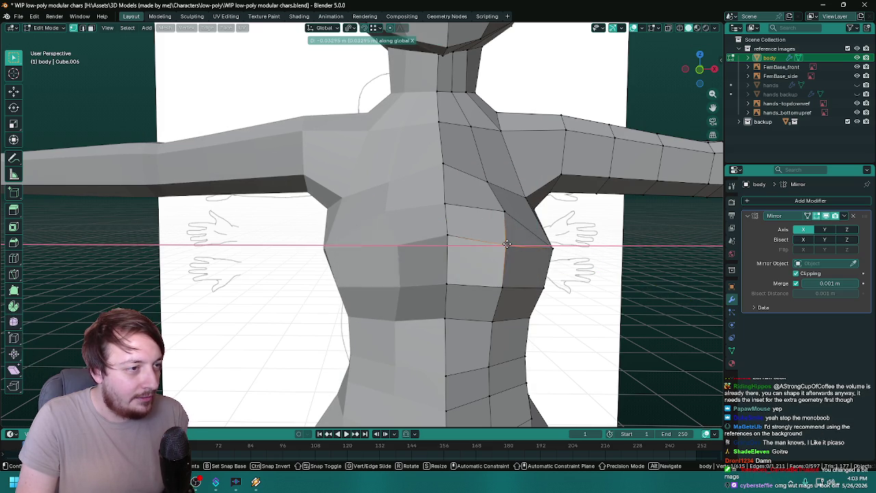
left_click(507, 243)
left_click_drag(507, 243, 516, 244)
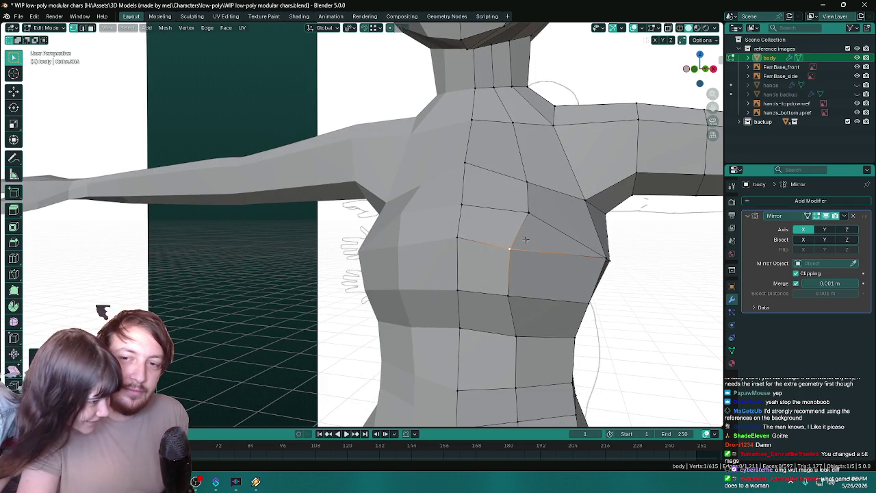
left_click_drag(525, 239, 485, 184)
- Push the upper chest vertex along Y to adjust its depth
left_click(485, 183)
key("g")
key("y")
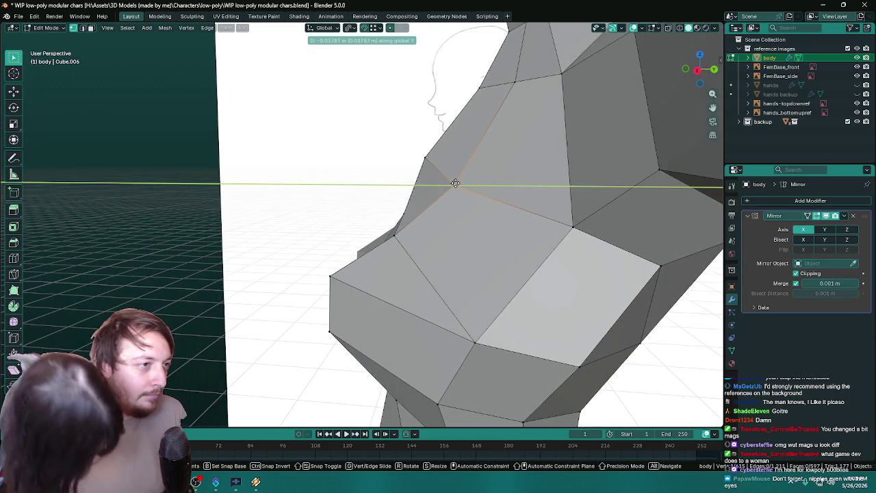
left_click(455, 183)
left_click_drag(455, 183, 271, 196)
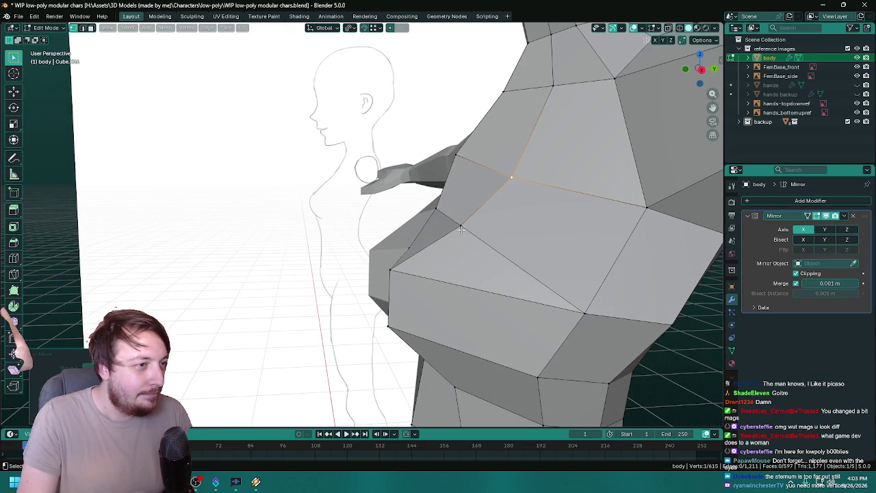
- Move the vertex at the front of the breast along Y for a rounder profile
left_click(453, 218)
key("g")
key("y")
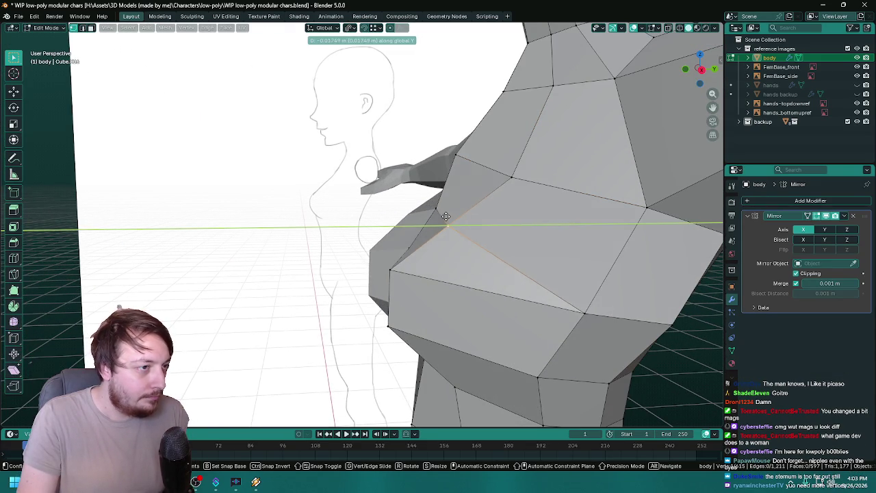
left_click(451, 216)
left_click_drag(505, 191, 629, 189)
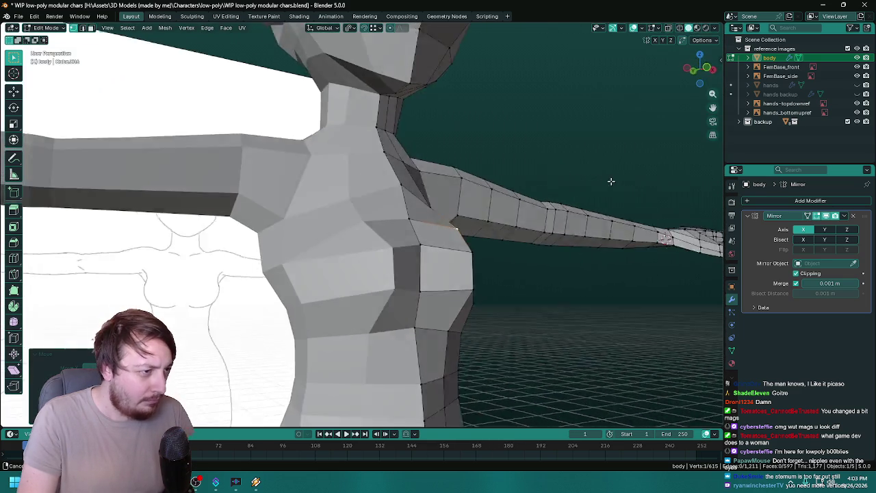
- Try a Y move on the selected chest vertex, leaving it in place
key("g")
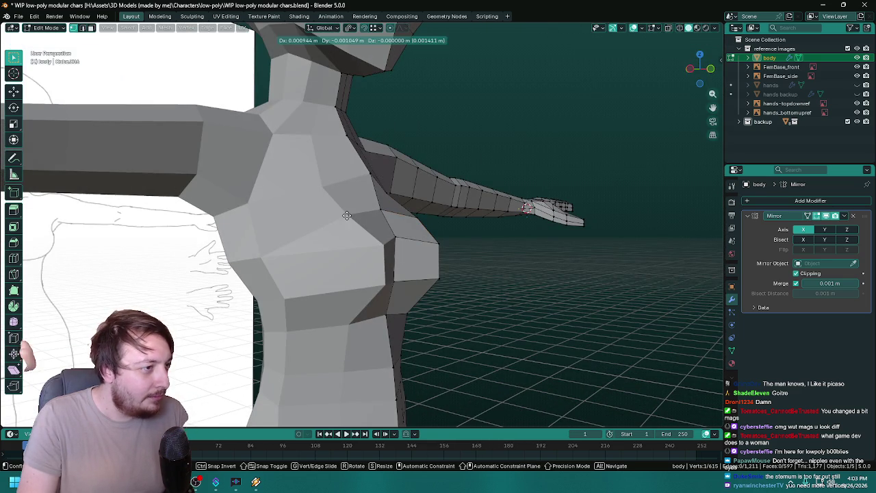
key("y")
left_click(419, 204)
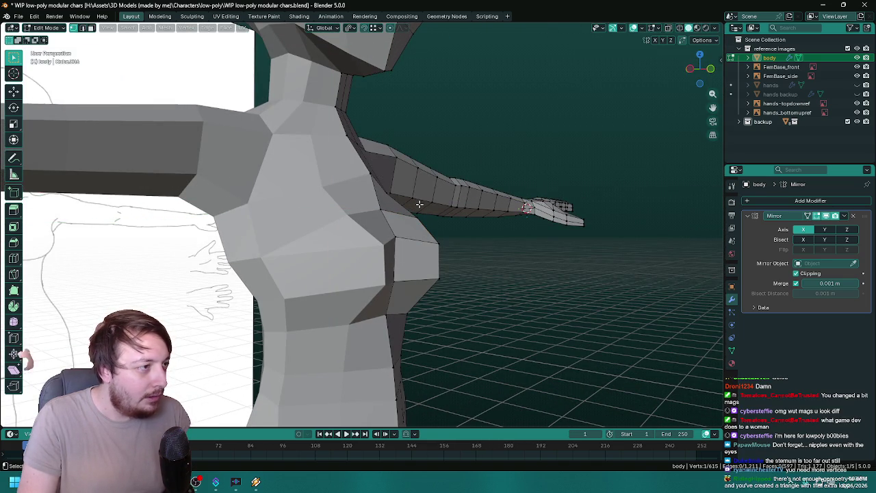
left_click_drag(432, 203, 351, 212)
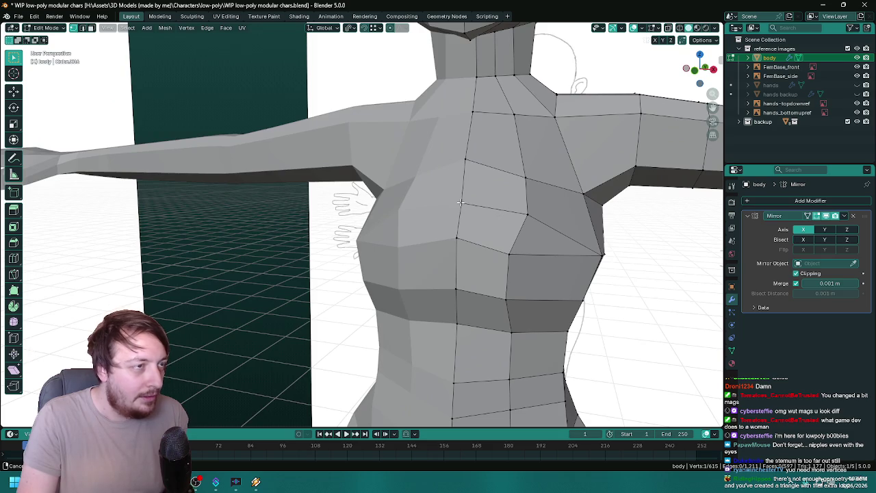
left_click_drag(462, 203, 423, 225)
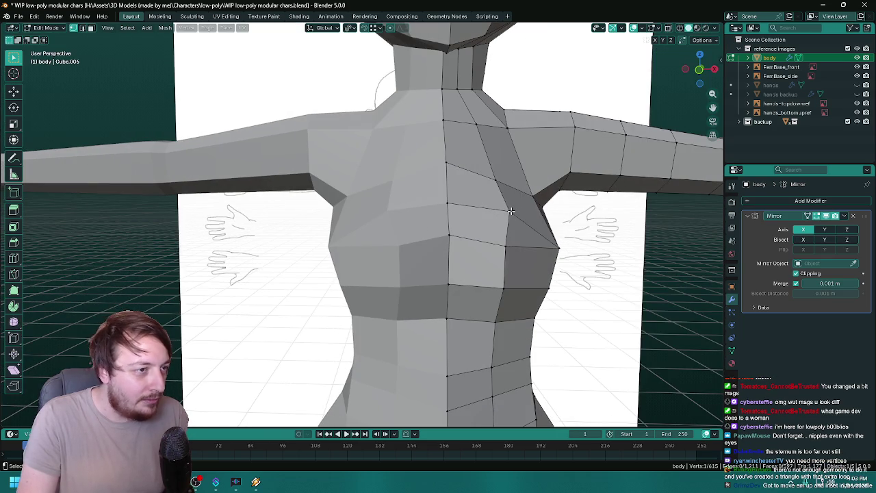
- Shift the upper bust edge along Y and review the fuller side profile
key("g")
key("y")
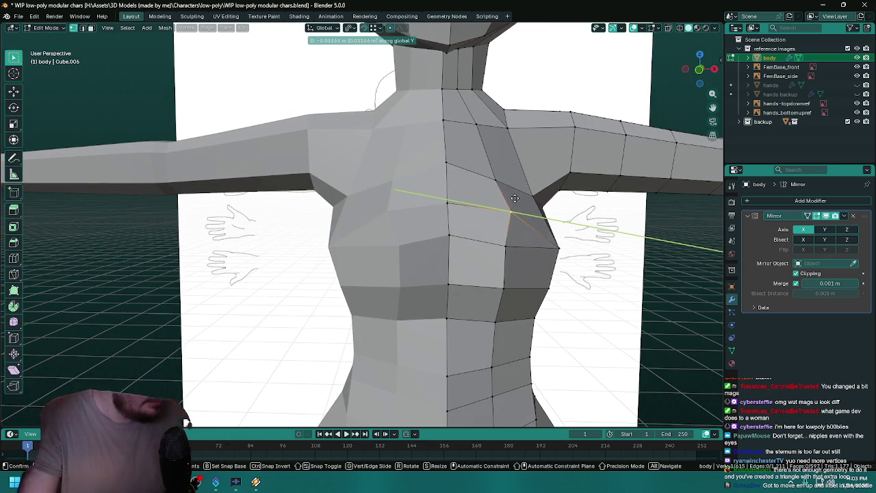
left_click(523, 202)
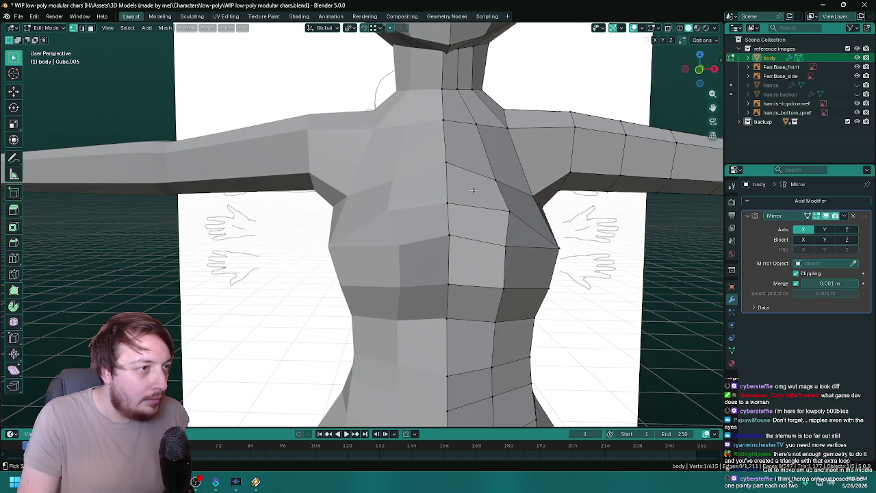
left_click_drag(474, 191, 445, 194)
left_click_drag(471, 180, 481, 175)
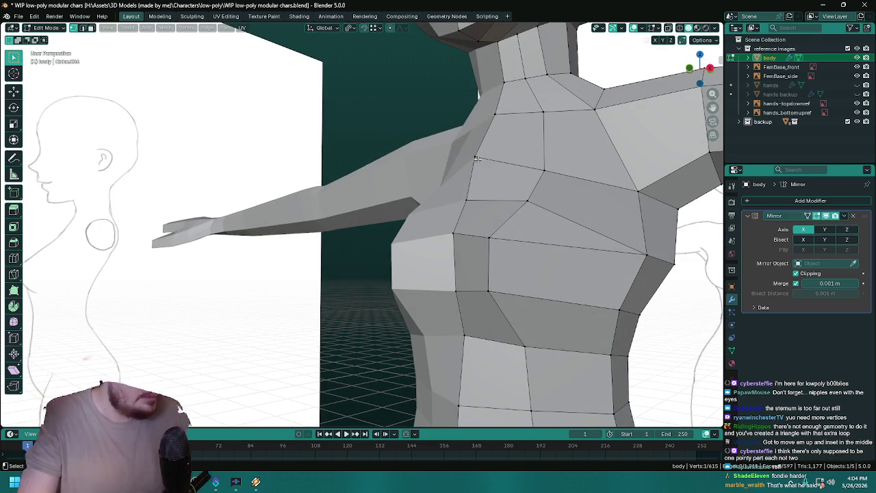
scroll("up", 3)
left_click_drag(481, 175, 435, 195)
scroll("down", 3)
scroll("down", 3)
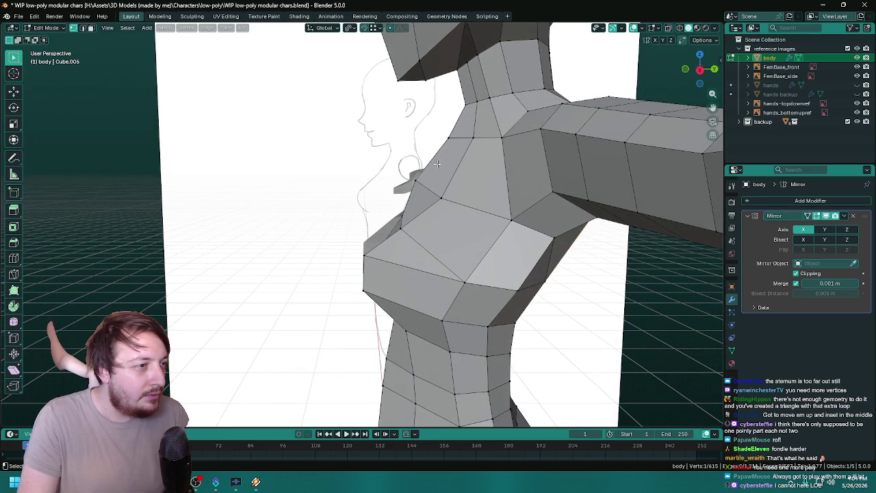
- Reposition a chest vertex sideways along X and then vertically
left_click_drag(446, 202, 440, 214)
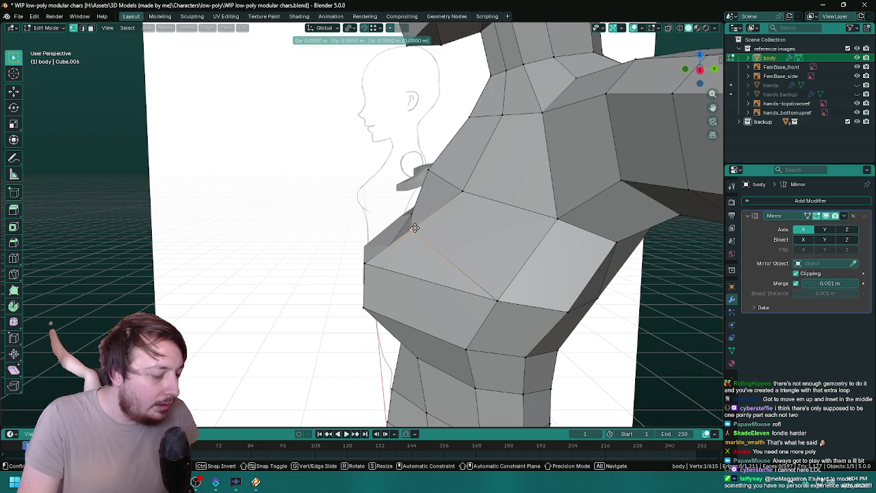
key("x")
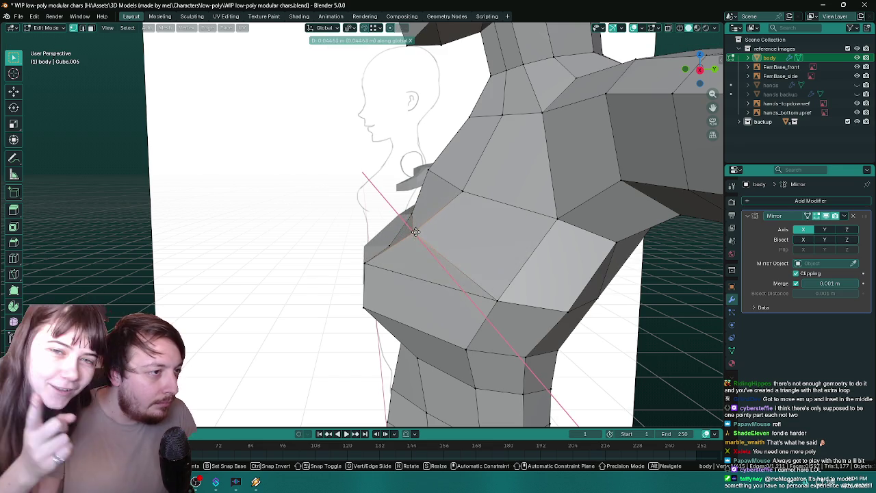
left_click(418, 229)
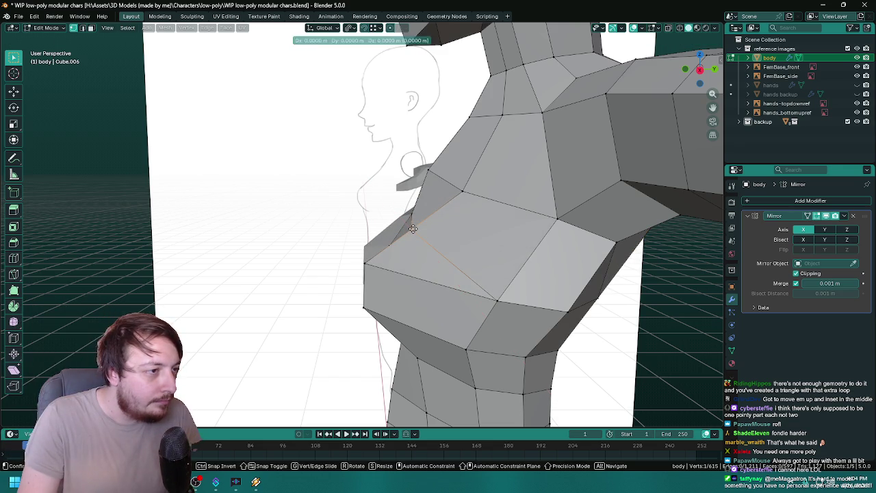
left_click(417, 221)
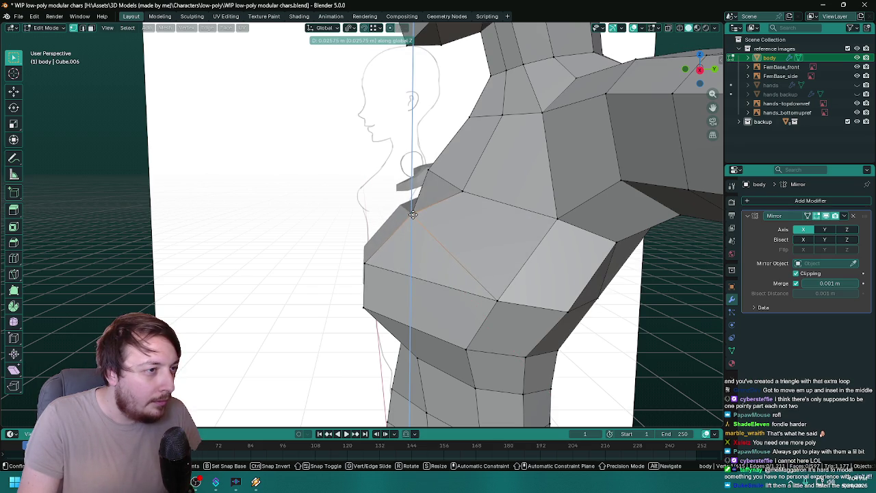
left_click(412, 213)
- Push the chest edge along Y to tuck it toward the body
left_click_drag(413, 213, 433, 218)
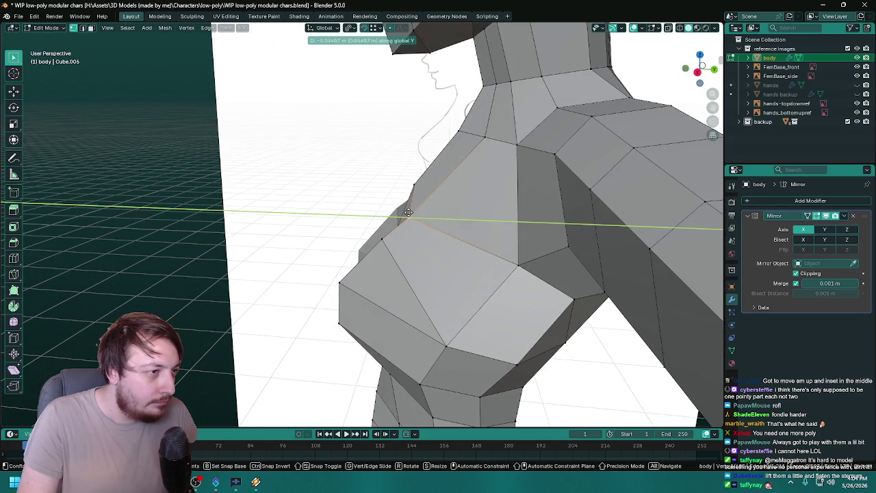
left_click_drag(407, 213, 391, 231)
scroll("down", 3)
scroll("down", 3)
scroll("up", 3)
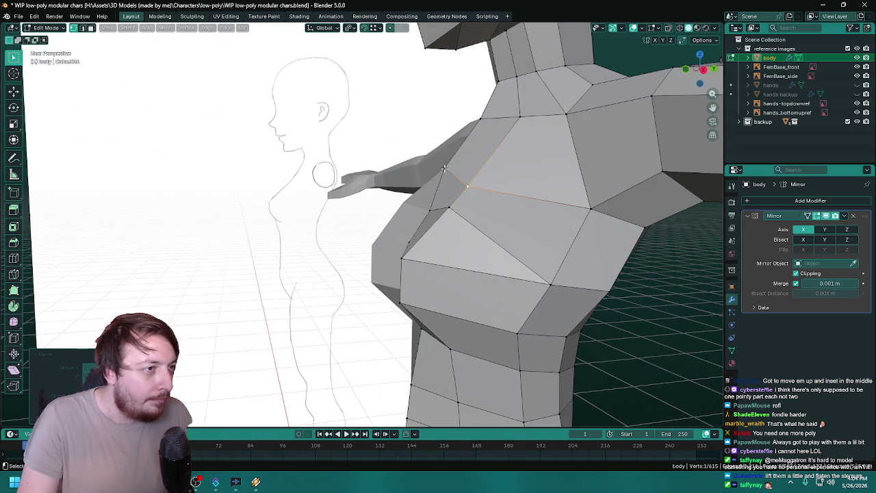
key("g")
key("y")
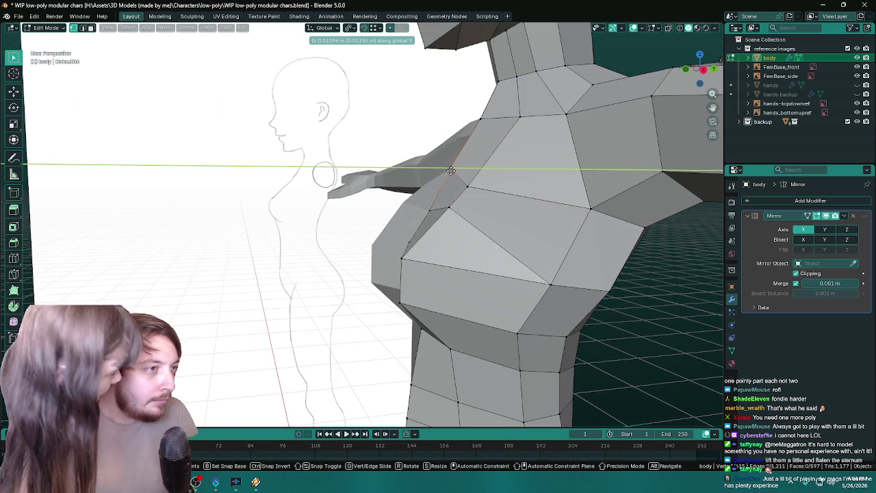
left_click(451, 170)
- Raise the underbust edge along the Z axis
left_click_drag(451, 170, 534, 201)
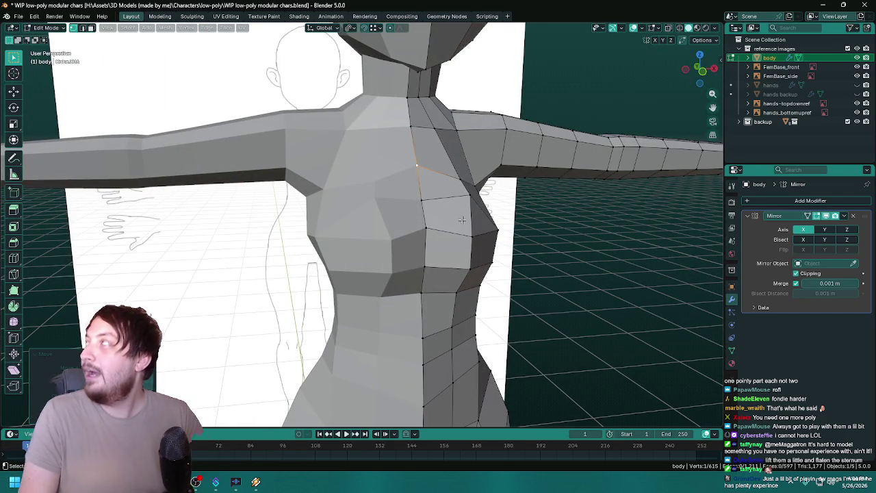
left_click_drag(470, 212, 373, 217)
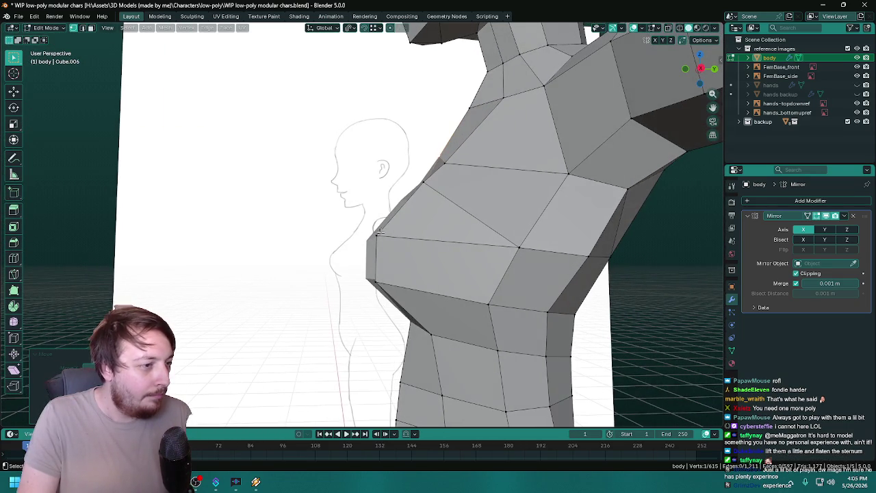
key("g")
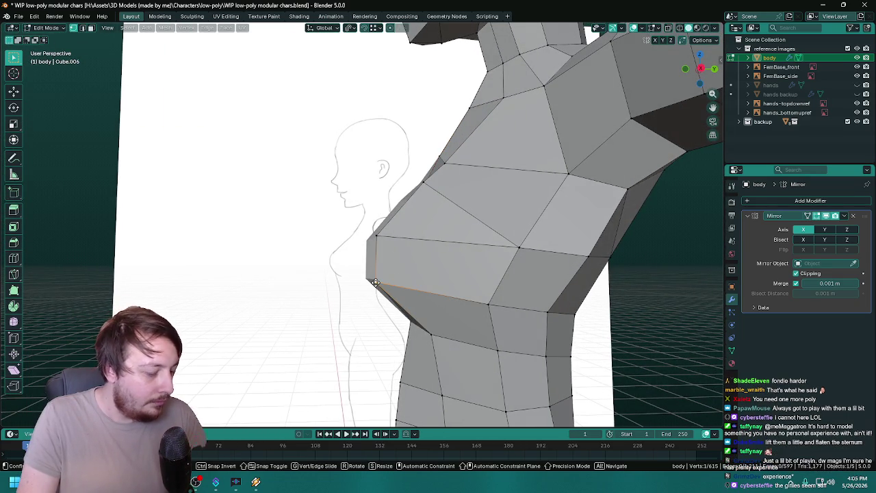
left_click_drag(377, 292, 460, 282)
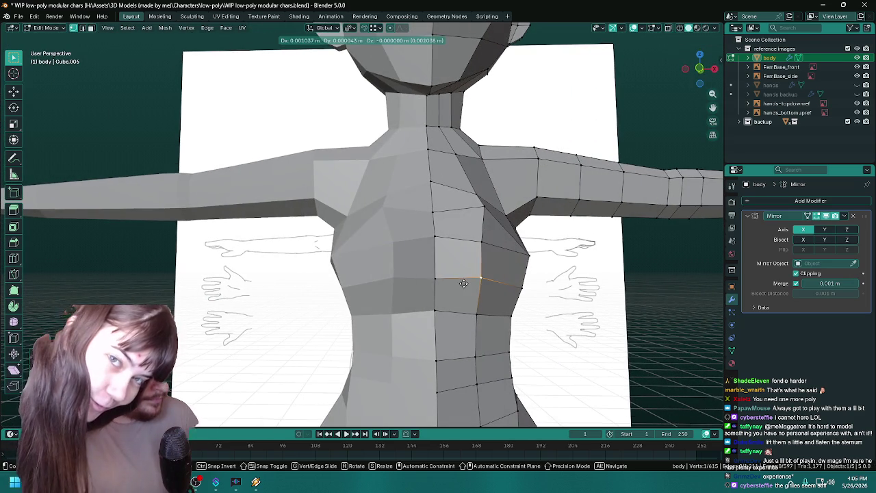
key("z")
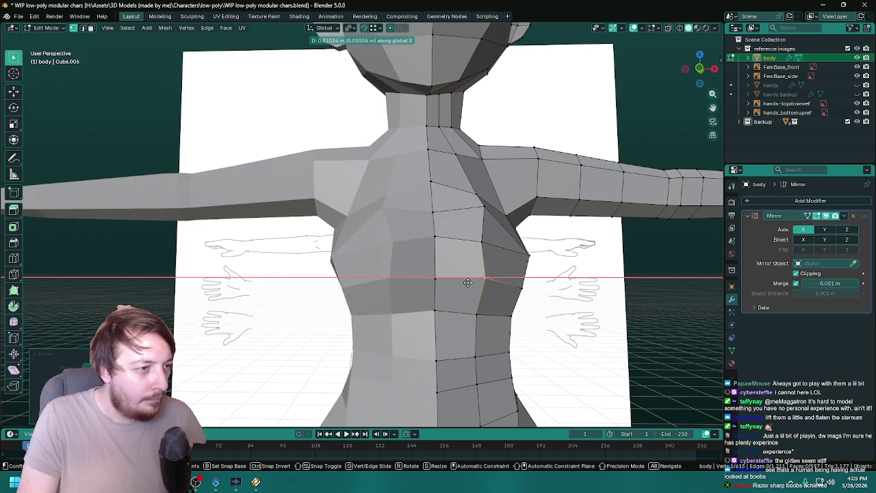
left_click(467, 283)
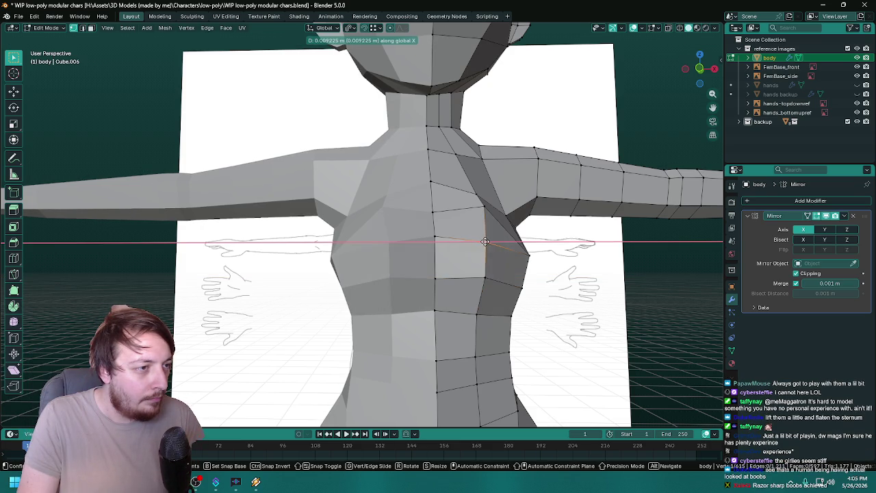
- Begin moving a chest vertex and zoom around the underbust to judge it
left_click_drag(486, 241, 501, 253)
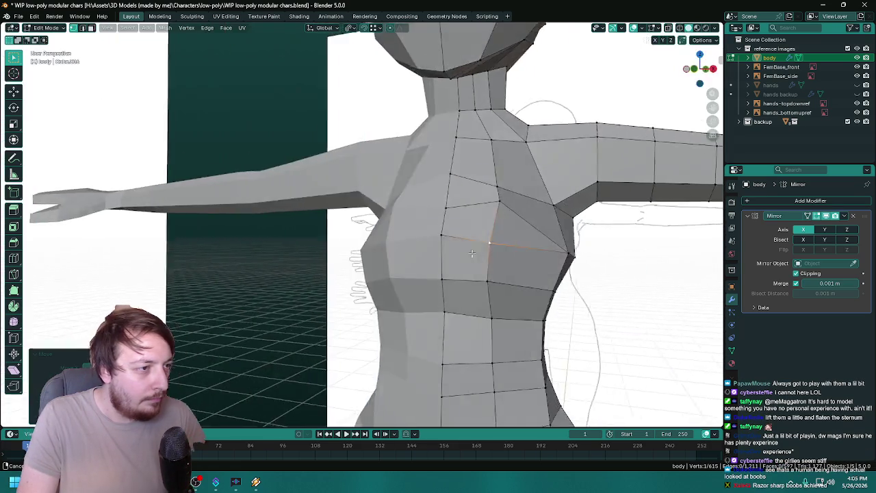
right_click(487, 243)
key("Escape")
key("g")
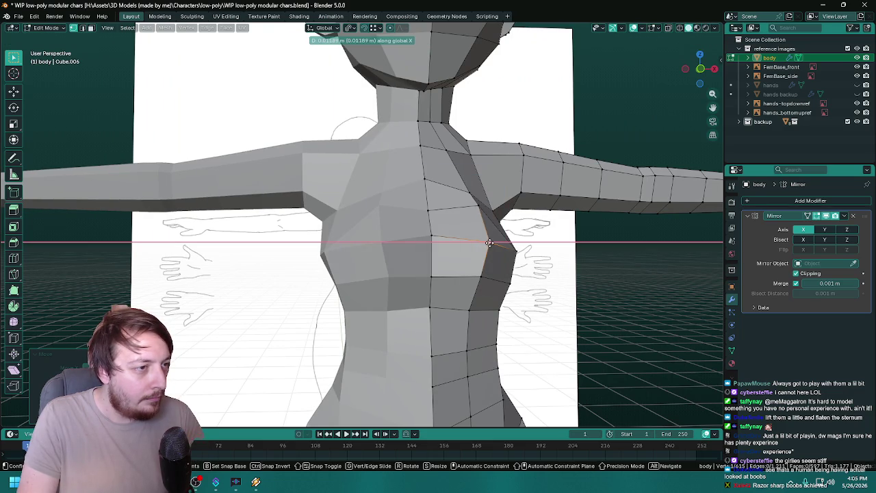
left_click_drag(511, 248, 305, 267)
scroll("down", 3)
scroll("up", 3)
scroll("up", 3)
scroll("up", 3)
scroll("down", 3)
scroll("up", 3)
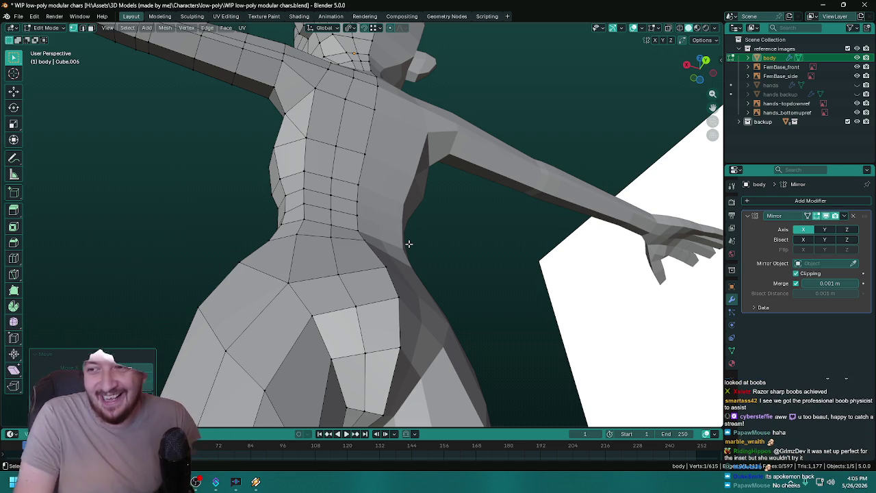
- Inspect the torso from behind, the side and the front
left_click_drag(429, 240, 492, 273)
scroll("up", 3)
scroll("up", 3)
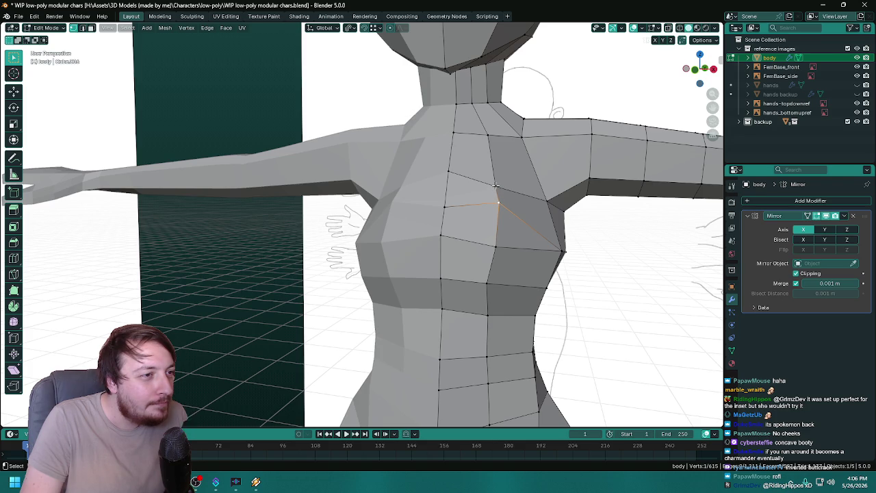
scroll("down", 3)
left_click_drag(508, 206, 348, 249)
scroll("up", 3)
scroll("up", 3)
left_click_drag(436, 196, 452, 253)
scroll("down", 3)
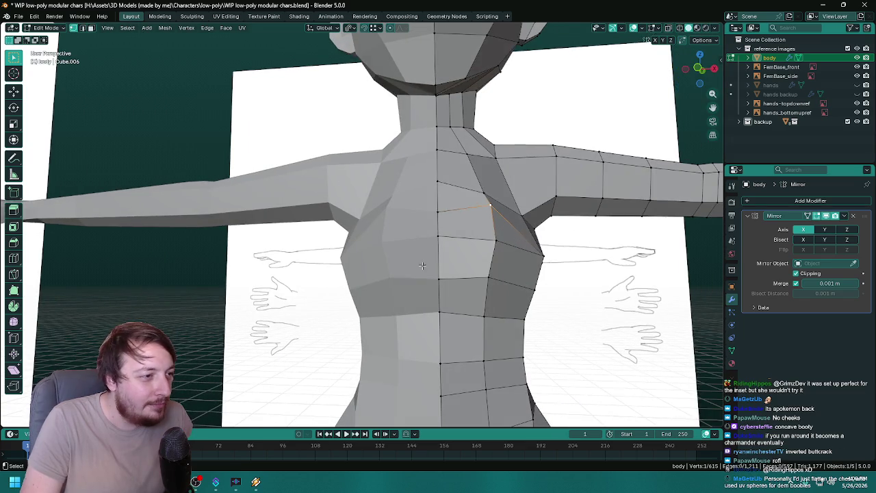
scroll("up", 3)
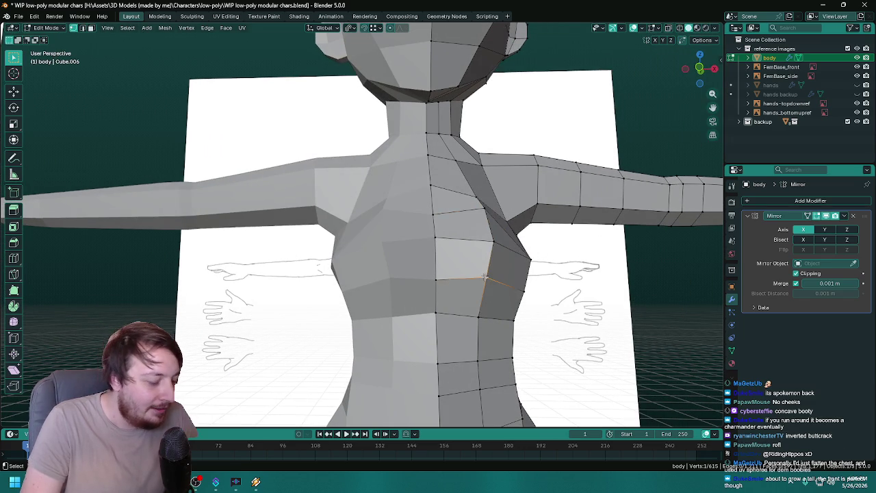
- Move an underbust vertex and check the chest shape from several angles
key("g")
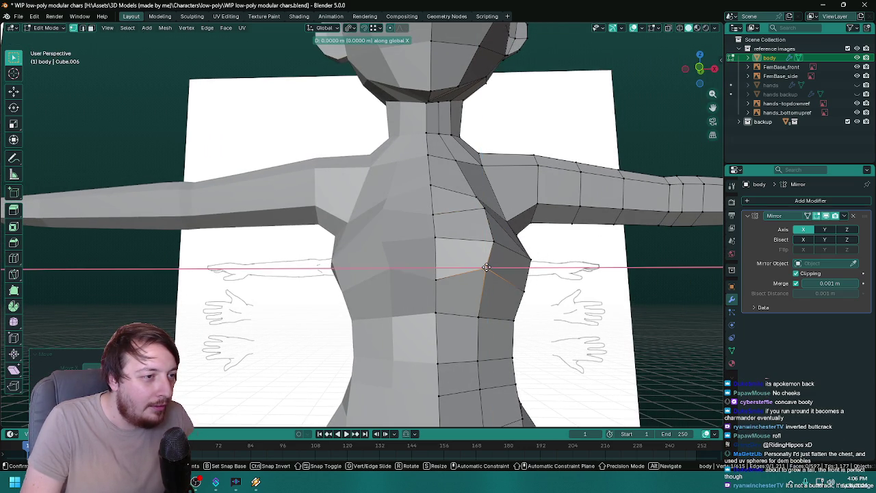
left_click_drag(545, 251, 384, 267)
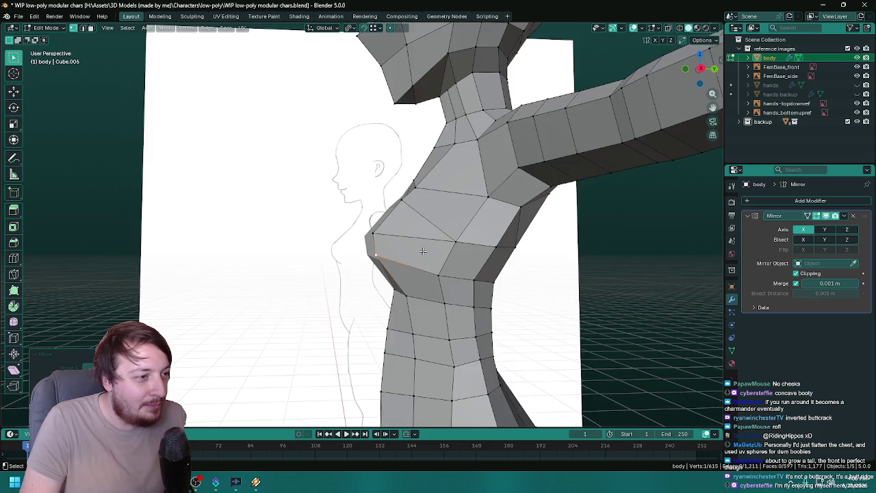
left_click_drag(423, 252, 426, 253)
left_click_drag(399, 302, 408, 309)
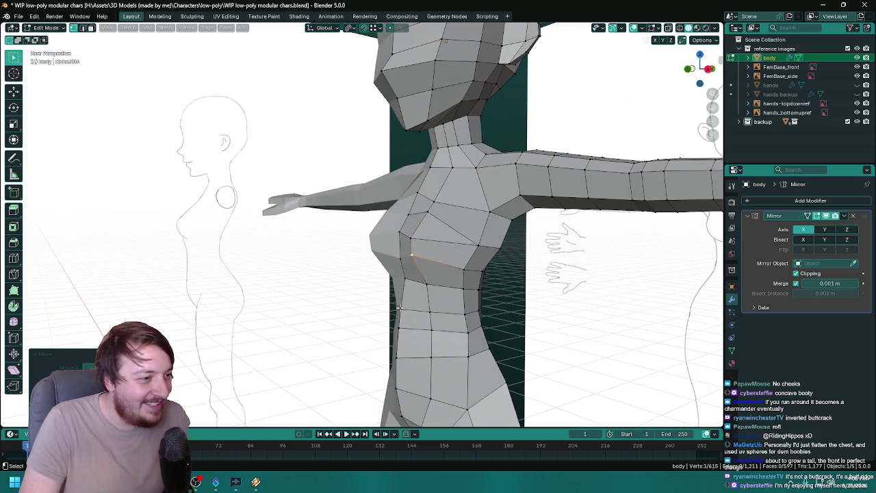
left_click_drag(432, 354, 430, 350)
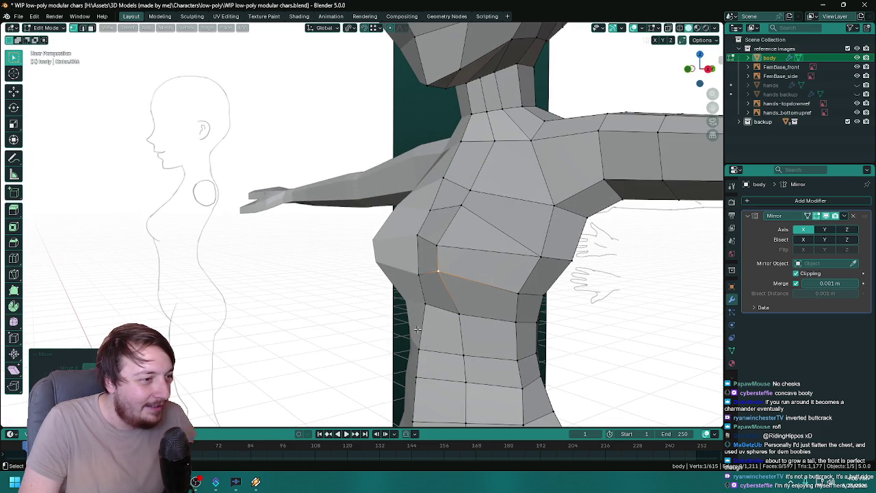
right_click(400, 319)
left_click_drag(315, 278, 467, 338)
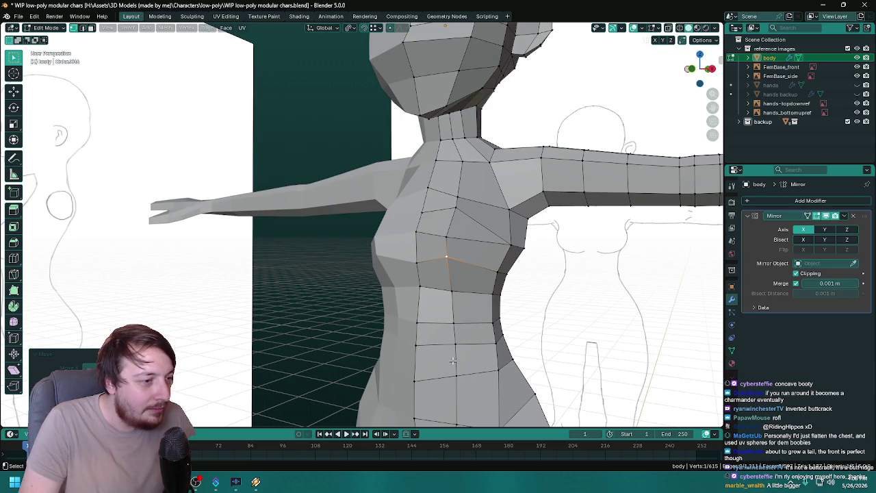
left_click_drag(452, 360, 423, 237)
scroll("up", 3)
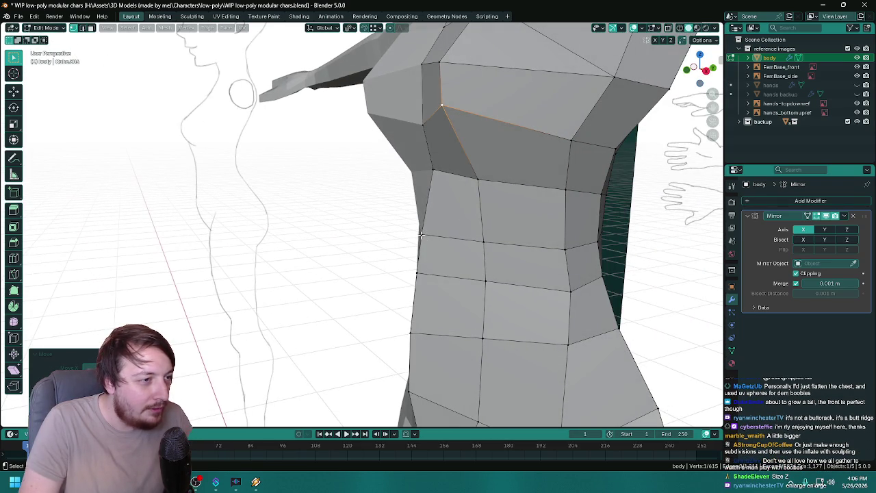
- Pull the waist side vertices front-to-back along Y
left_click(428, 242)
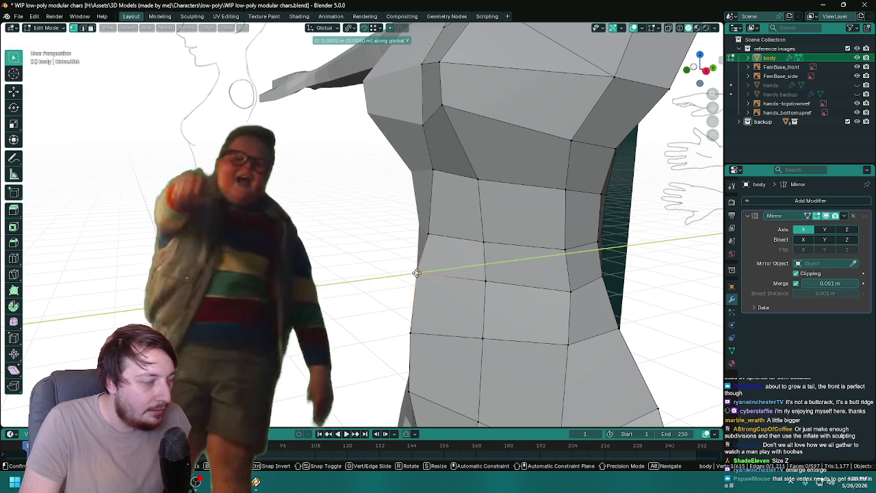
key("g")
left_click(426, 273)
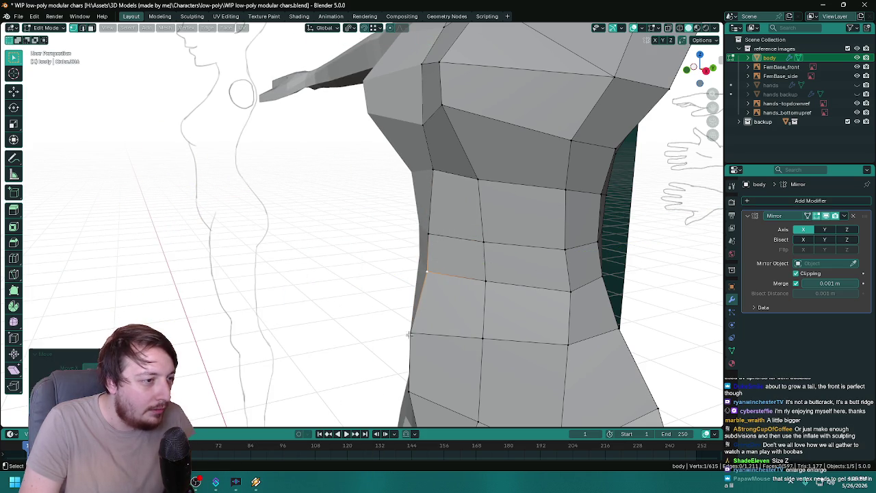
left_click(426, 333)
left_click_drag(426, 333, 401, 265)
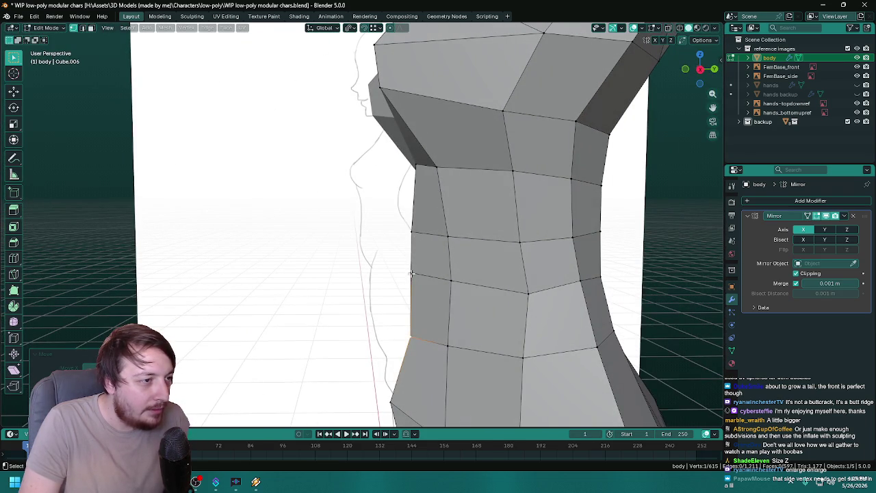
left_click(407, 269)
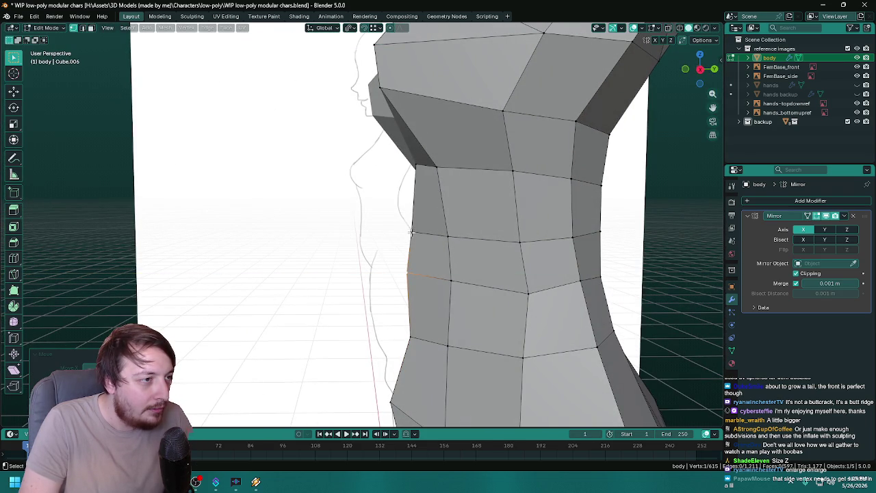
- Adjust the hip and lower hip vertices along Y and check the side profile
left_click_drag(447, 291, 463, 356)
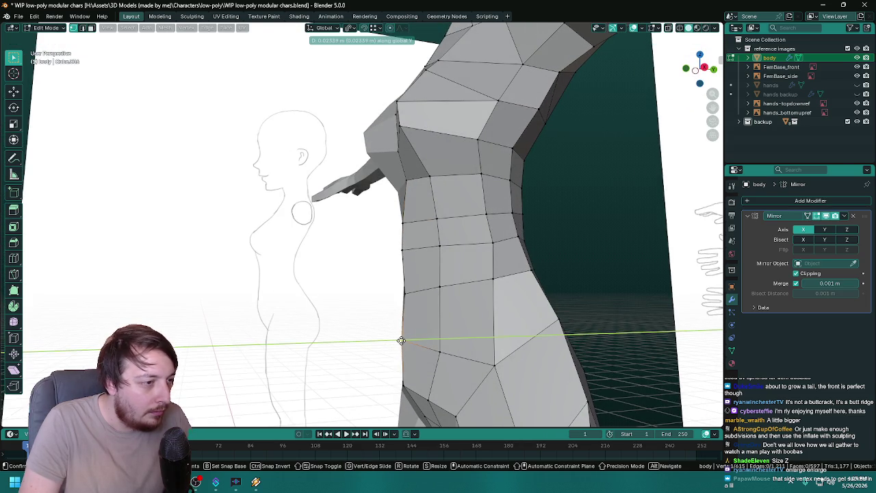
left_click(399, 340)
left_click_drag(445, 360, 395, 375)
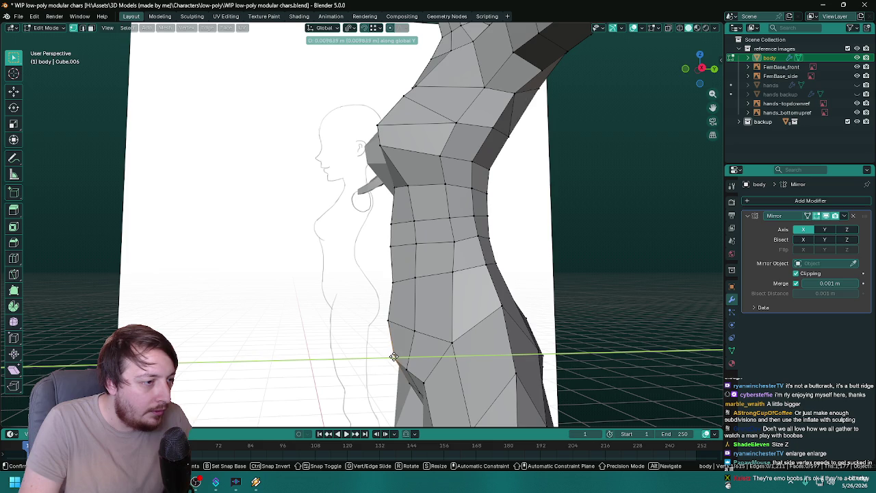
left_click(394, 357)
left_click_drag(425, 329, 439, 235)
scroll("down", 3)
scroll("up", 3)
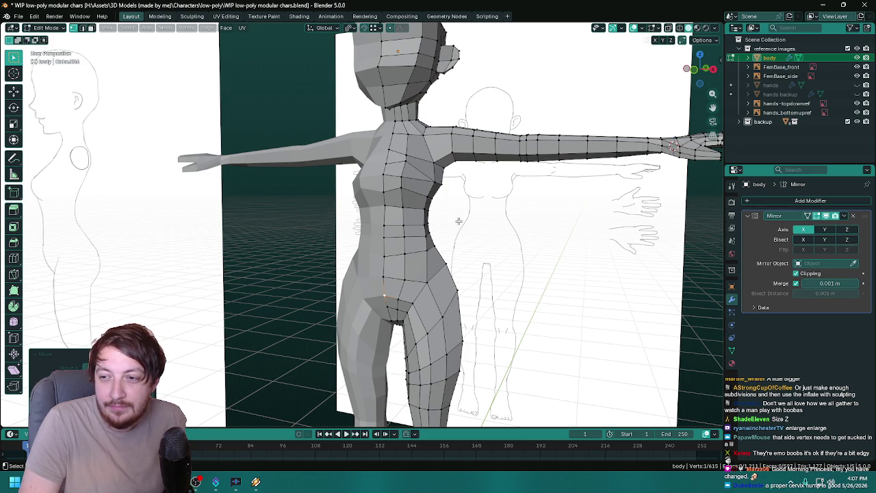
- From a side view beside the reference, pull the buttock bulge vertex in along Y
left_click_drag(460, 221, 355, 285)
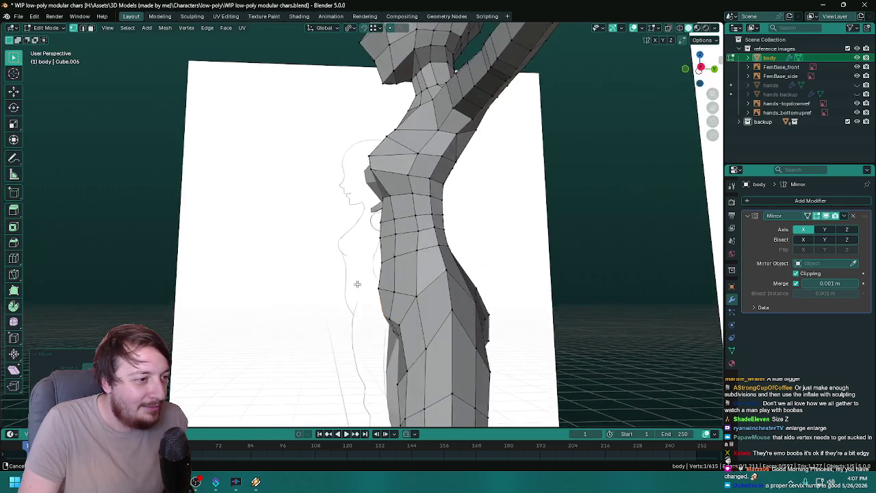
left_click_drag(459, 288, 368, 266)
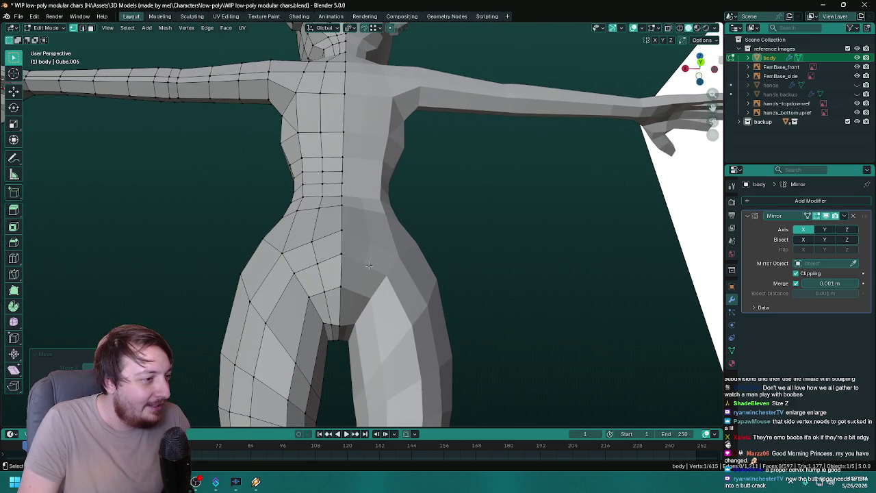
left_click_drag(369, 265, 384, 270)
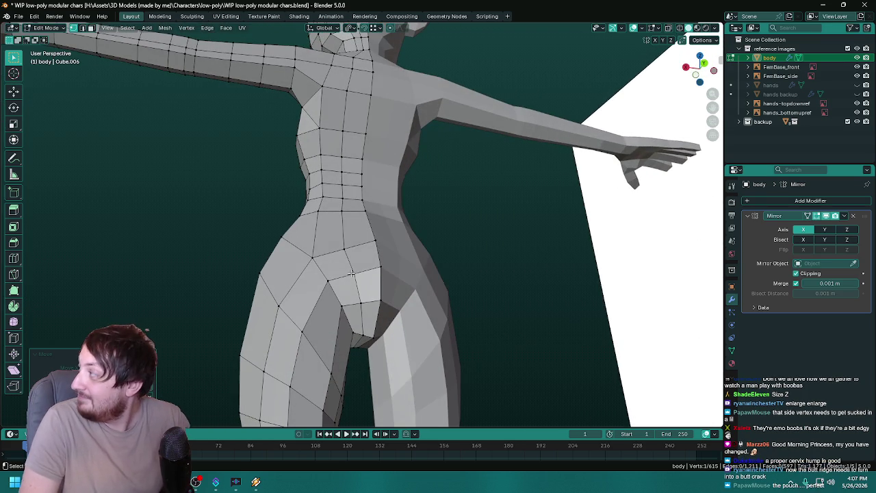
left_click_drag(351, 273, 399, 300)
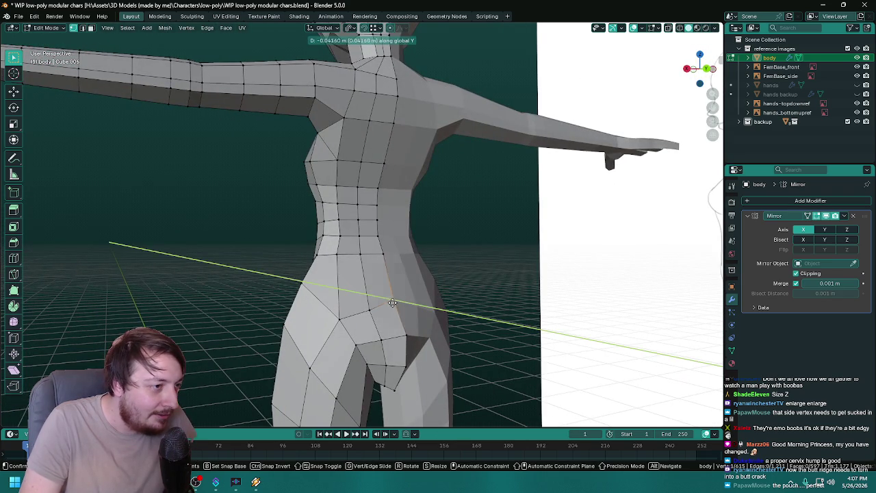
left_click_drag(399, 299, 489, 315)
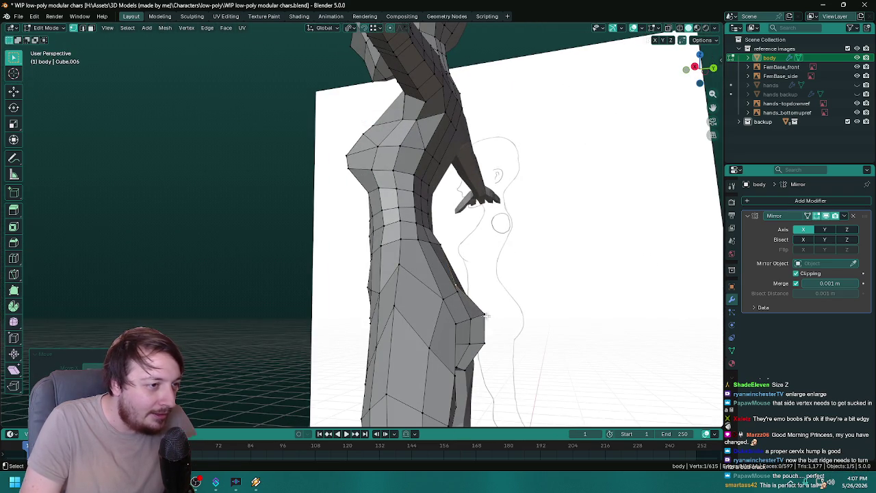
left_click(484, 313)
key("g")
key("y")
left_click(473, 321)
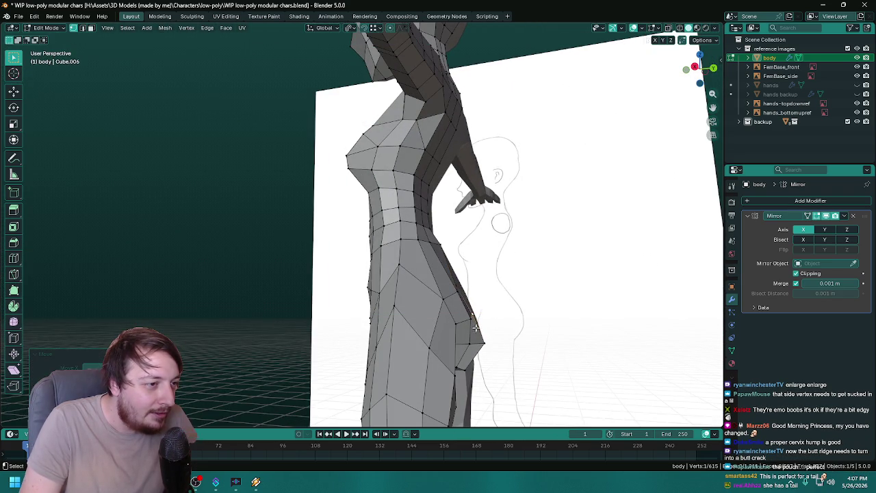
- Pull the next buttock-profile vertex in along Y and review from the front
left_click(483, 342)
key("g")
key("y")
left_click(479, 342)
left_click_drag(479, 343, 378, 232)
scroll("up", 3)
scroll("down", 3)
scroll("up", 3)
- Push the central crotch edge along the Y axis
scroll("up", 3)
key("g")
key("y")
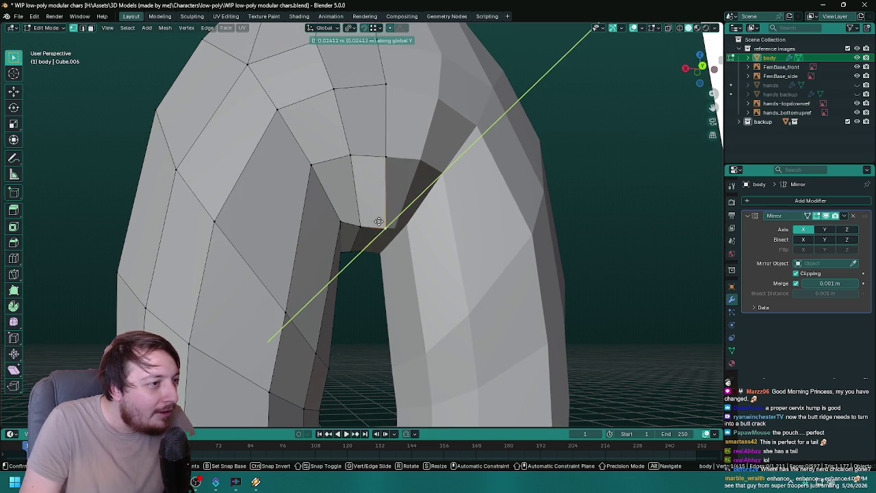
left_click(375, 229)
left_click_drag(382, 233, 388, 250)
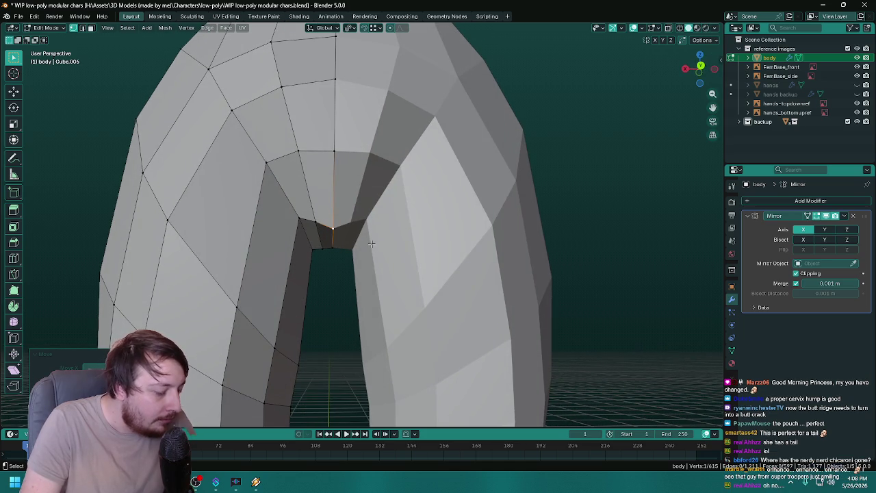
- Move the next crotch edge along Y, then undo an accidental extrusion
key("g")
key("y")
left_click(362, 229)
left_click_drag(363, 230, 383, 243)
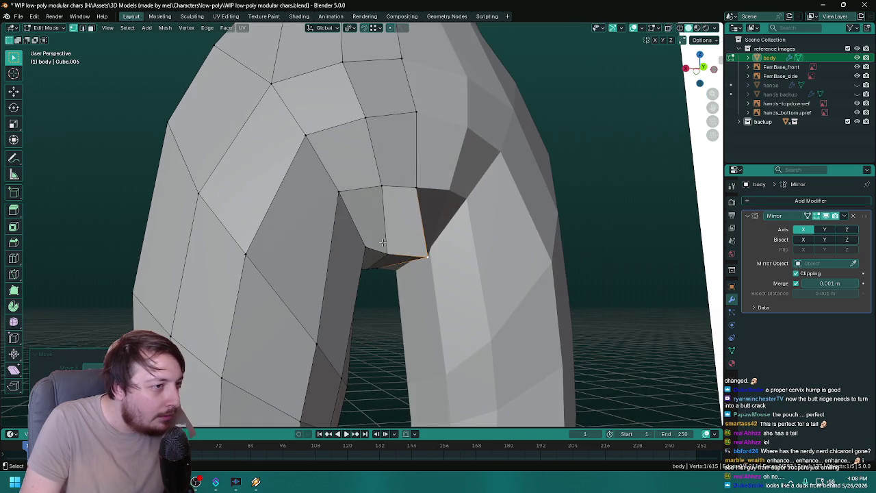
key("e")
right_click(406, 258)
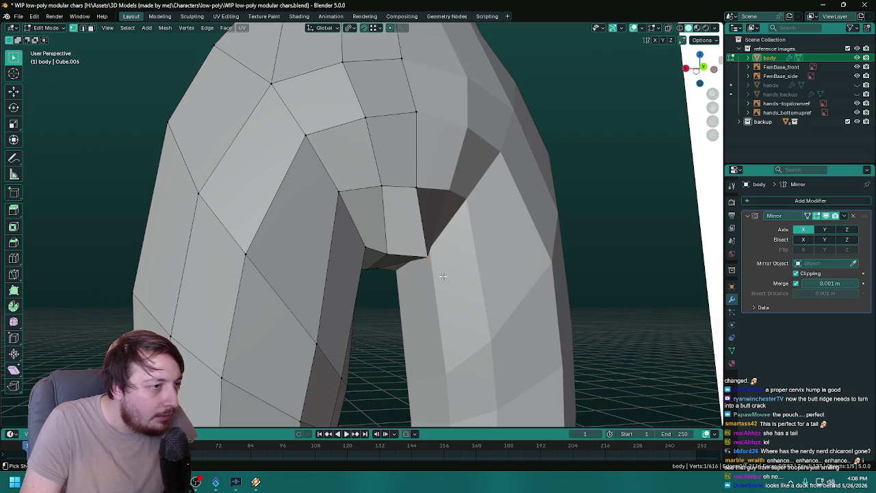
key("ctrl+z")
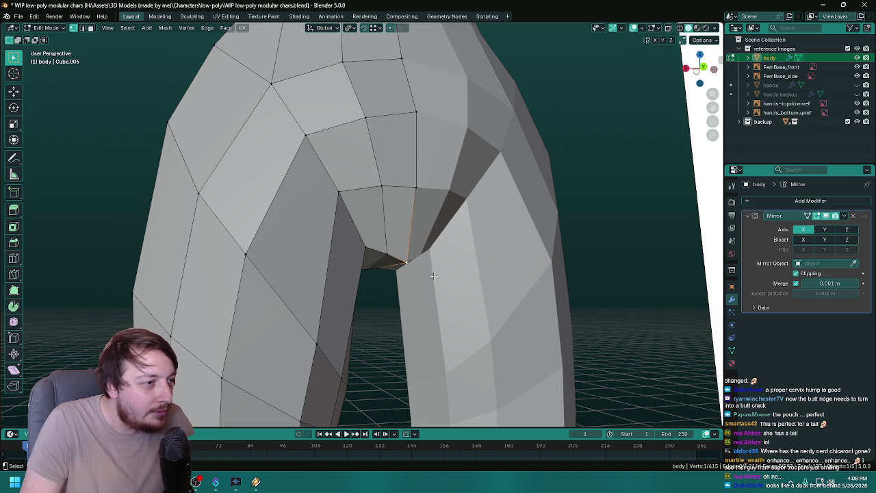
scroll("down", 3)
left_click_drag(415, 212, 405, 264)
scroll("up", 3)
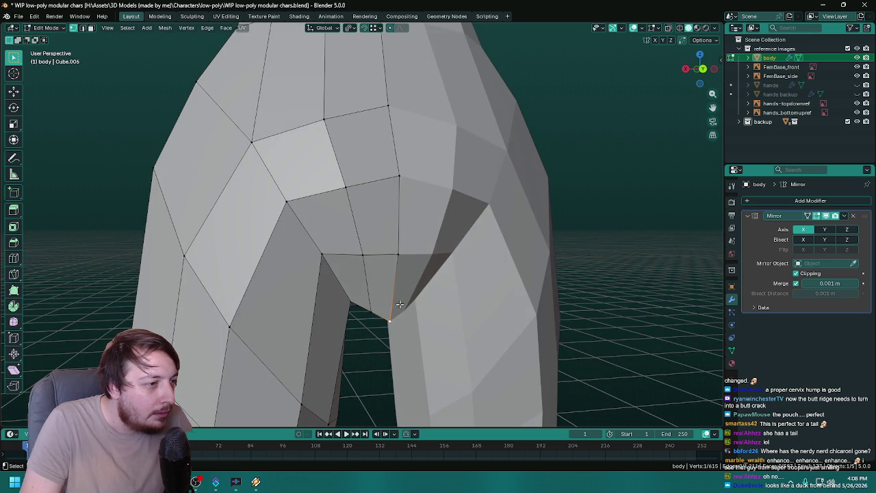
- Shift another selected crotch edge along the Y axis
key("g")
key("y")
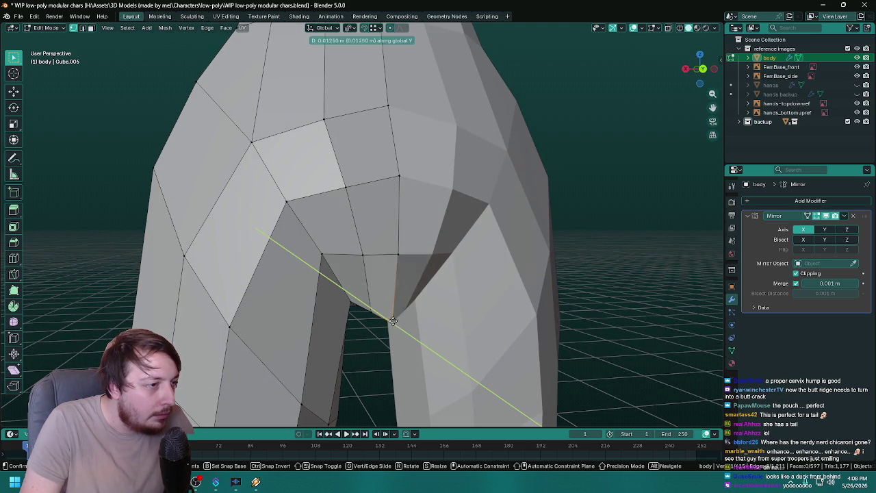
left_click(389, 308)
left_click_drag(389, 308, 347, 293)
scroll("down", 3)
scroll("up", 3)
- Select the diagonal crotch edge and cancel a runaway Y move on it
left_click(316, 282)
key("g")
key("y")
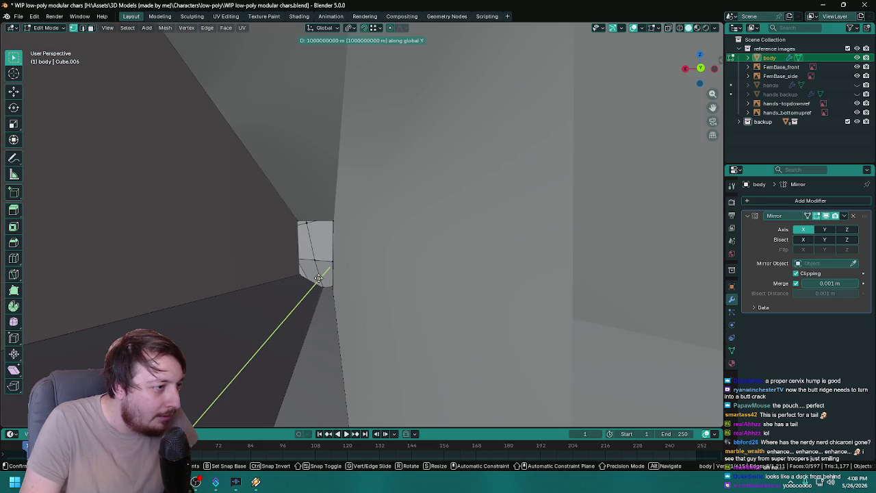
right_click(326, 263)
left_click_drag(327, 261, 455, 288)
scroll("down", 3)
scroll("up", 3)
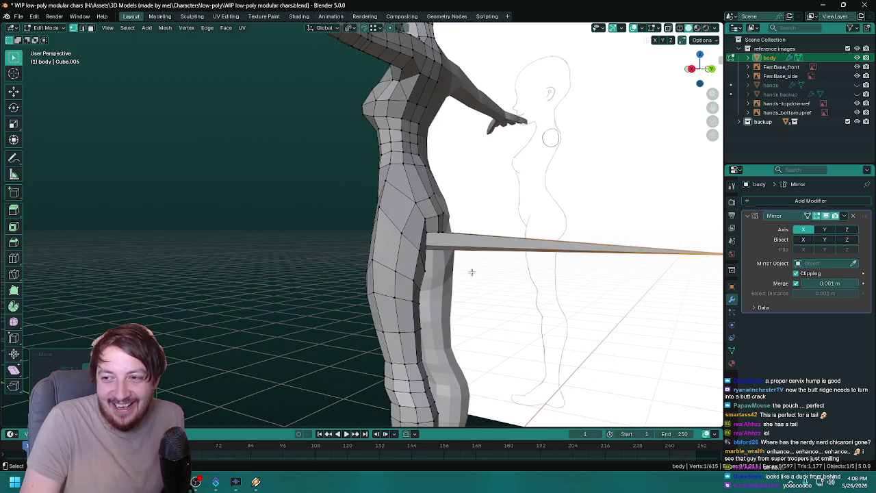
- From a front view into the crotch, move the selected edge along Y
left_click_drag(473, 273, 437, 292)
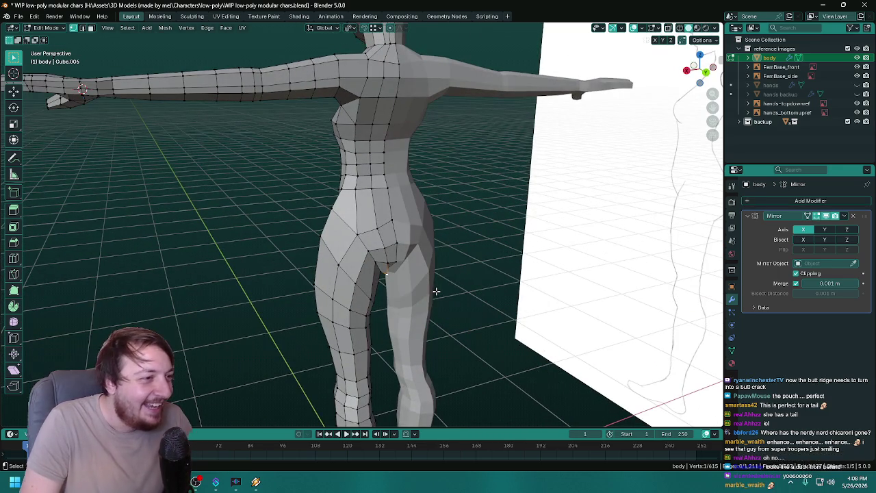
scroll("up", 3)
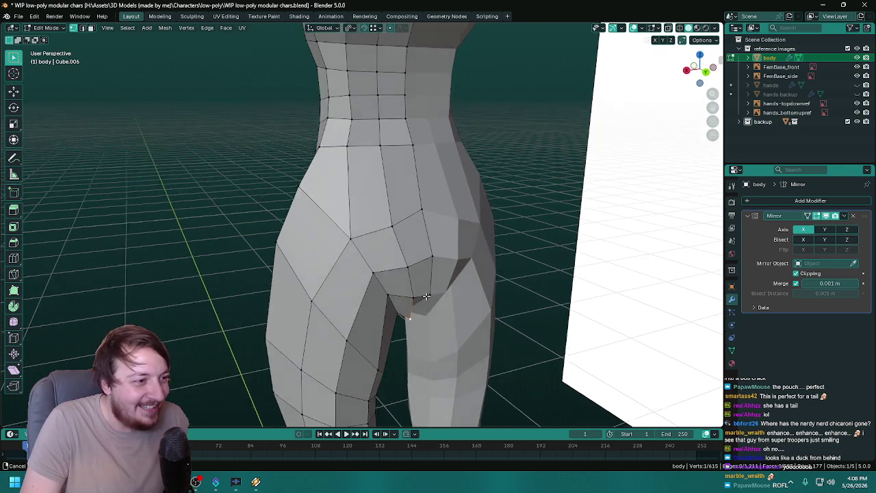
scroll("up", 3)
scroll("up", 3)
left_click_drag(429, 264, 333, 292)
scroll("down", 3)
scroll("up", 3)
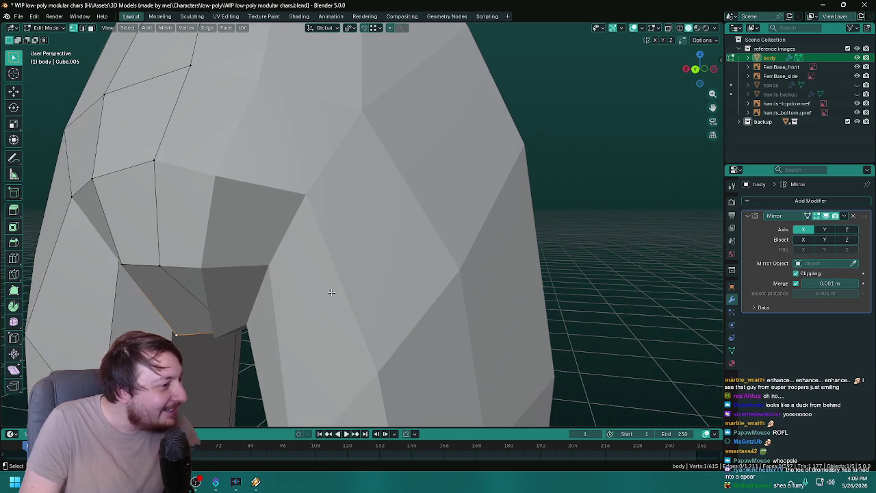
key("g")
key("y")
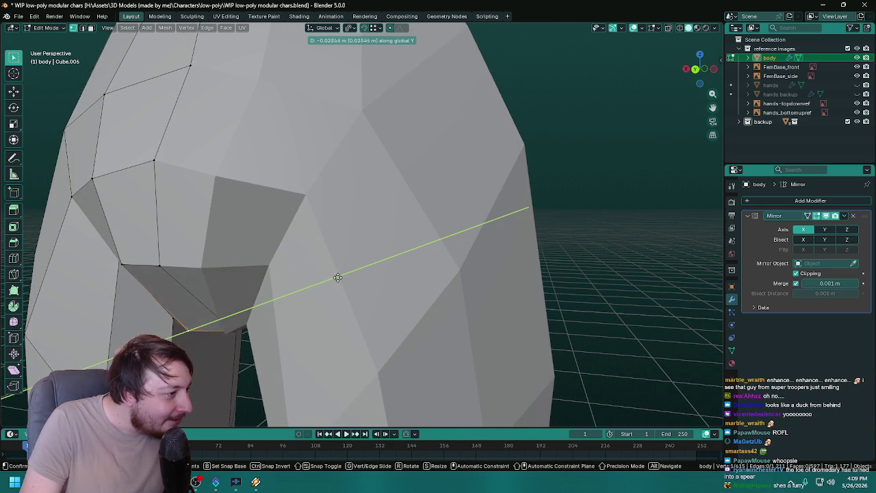
left_click(349, 264)
left_click_drag(354, 276, 389, 274)
- Push the vertical centre edge at the crotch along Y
scroll("up", 3)
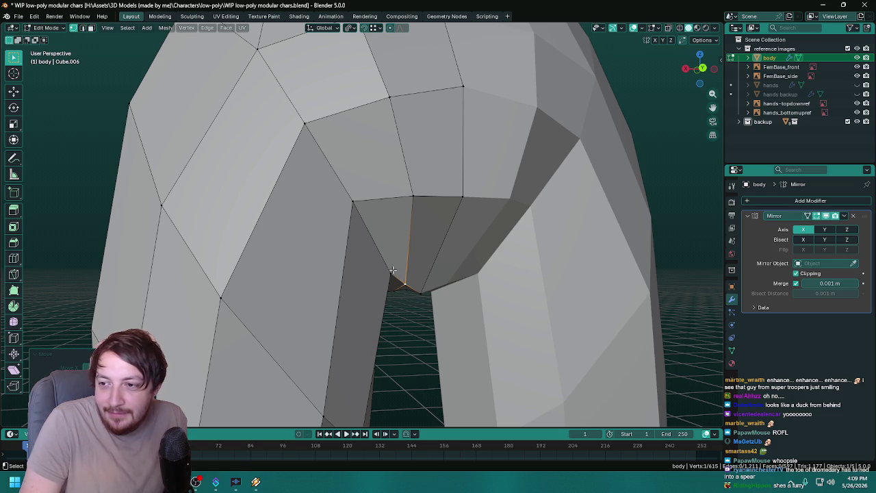
left_click_drag(455, 261, 420, 250)
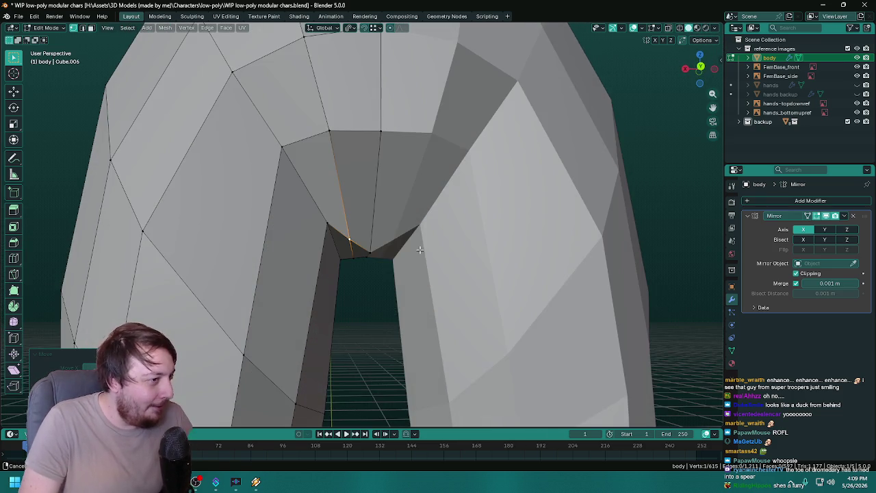
left_click(370, 253)
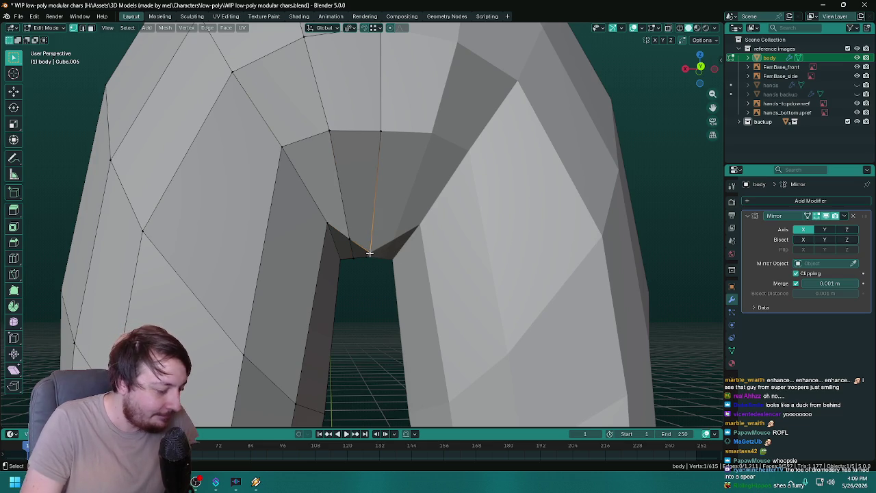
key("g")
key("y")
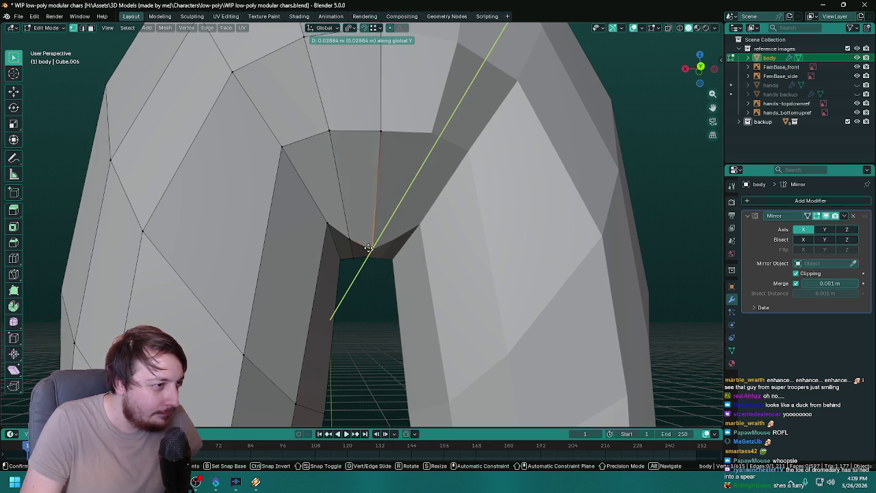
left_click(368, 249)
left_click_drag(368, 250, 394, 268)
- Raise the crotch edge along Z and shift a crotch vertex along Y
key("g")
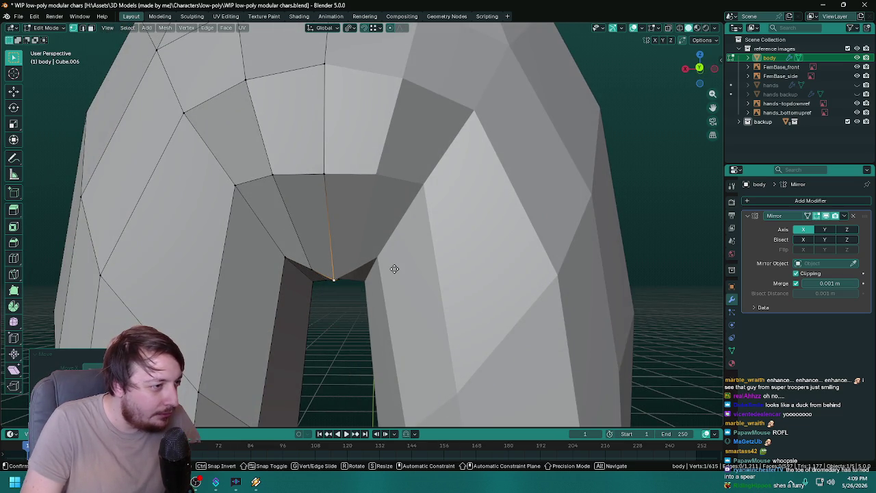
key("z")
left_click(393, 255)
left_click_drag(394, 254, 369, 251)
key("g")
key("y")
left_click(359, 247)
left_click_drag(387, 240, 429, 207)
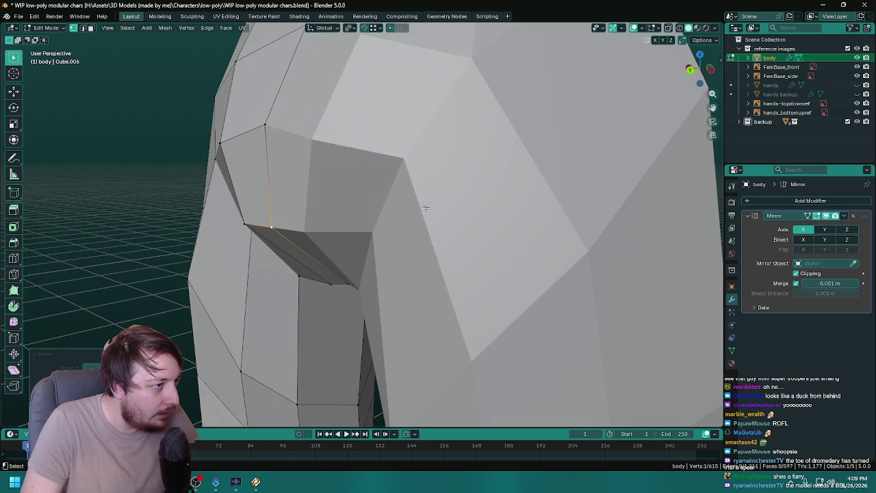
- Deepen the buttock crease by pushing its edge along Y
key("g")
key("y")
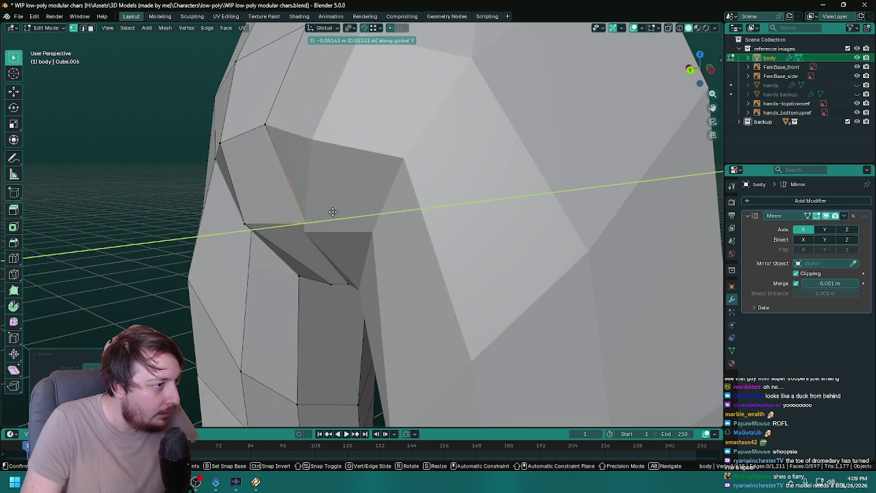
left_click(336, 210)
left_click_drag(336, 210, 372, 253)
- Move the crease corner vertex along Y in two adjustments
left_click(305, 259)
key("g")
key("y")
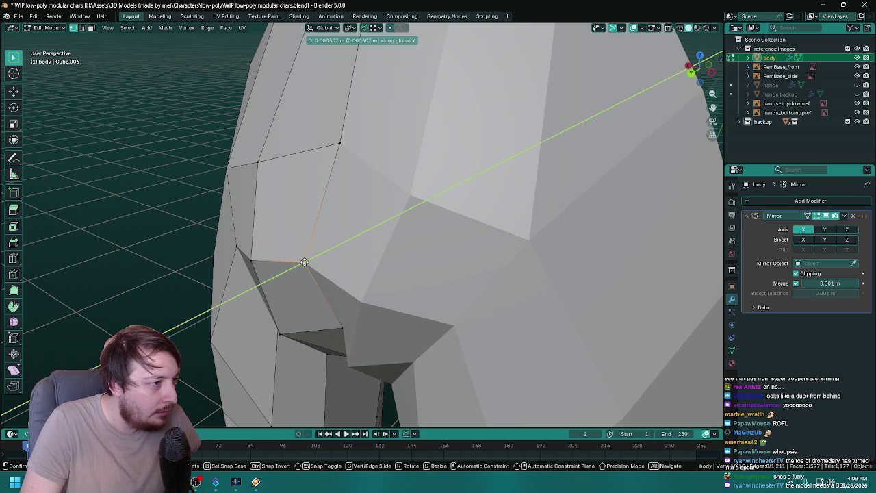
left_click(341, 195)
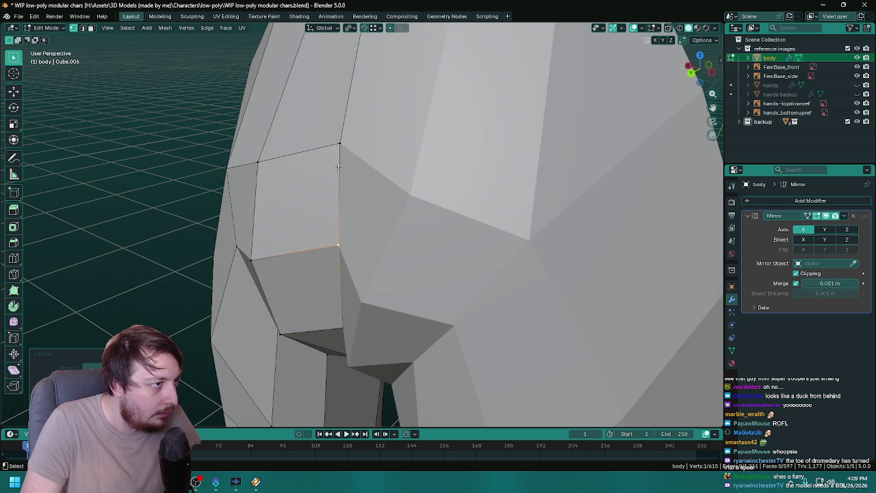
key("g")
key("y")
left_click(359, 145)
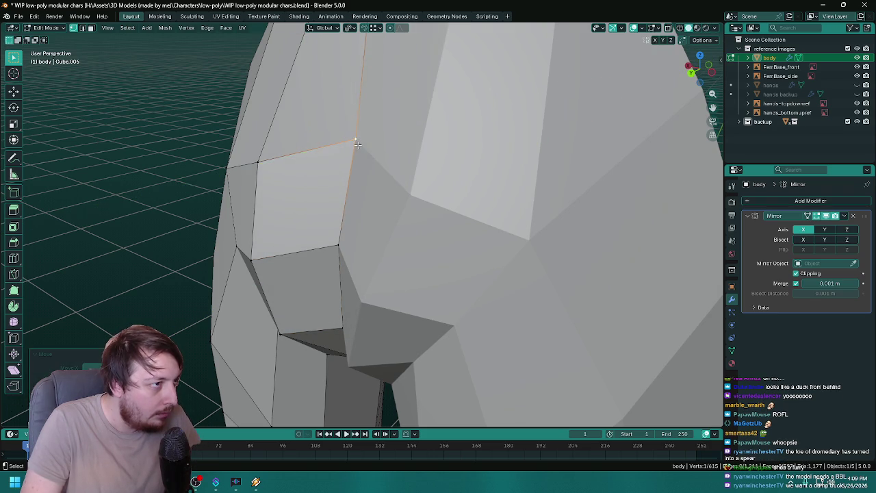
scroll("down", 3)
left_click_drag(440, 172, 407, 162)
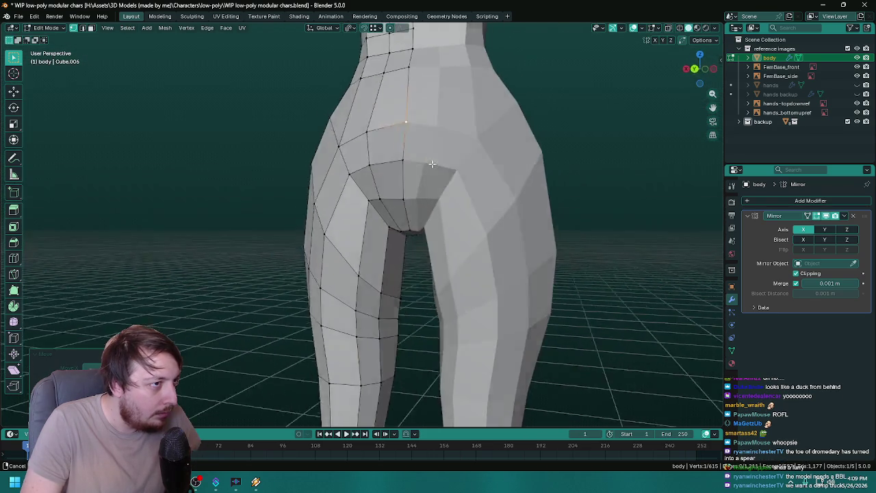
- Push the inner thigh vertex by the crotch along Y
left_click_drag(407, 162, 401, 203)
scroll("up", 3)
left_click(332, 215)
key("g")
key("y")
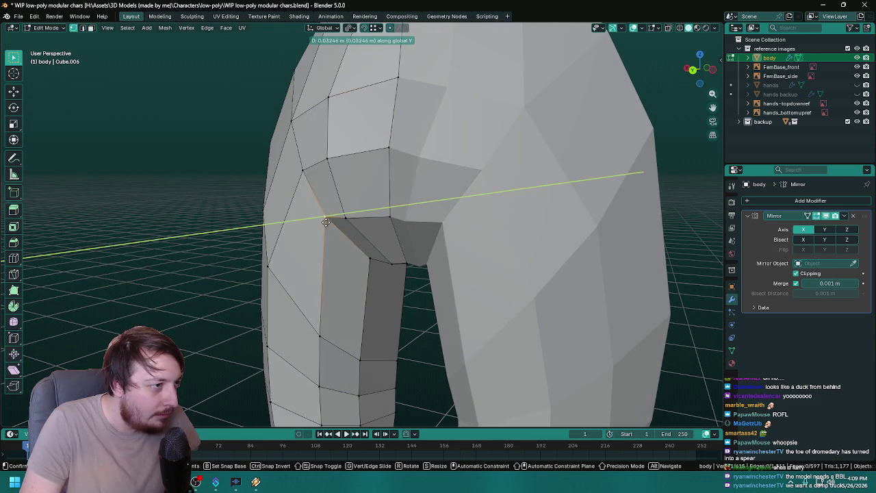
left_click(321, 222)
left_click_drag(320, 222, 399, 221)
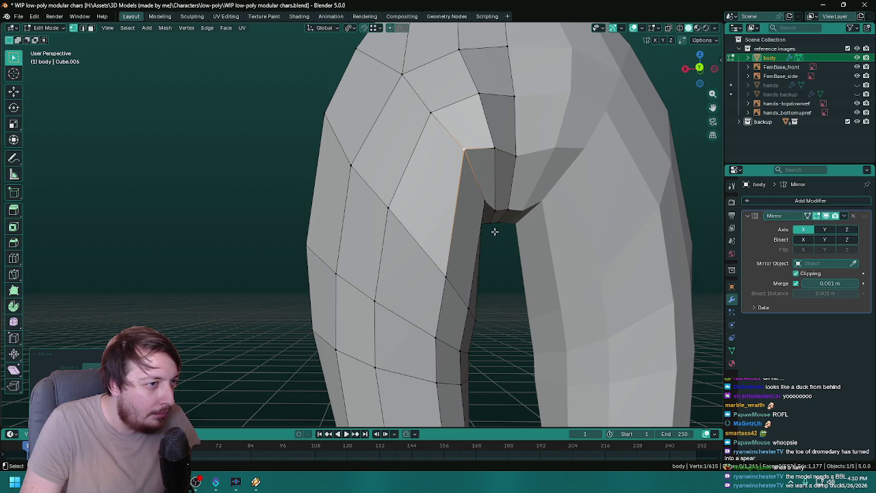
- Shift the vertex beside the crotch gap sideways along X
scroll("down", 3)
left_click_drag(577, 241, 448, 230)
scroll("up", 3)
scroll("up", 3)
scroll("up", 3)
left_click(421, 153)
key("g")
key("x")
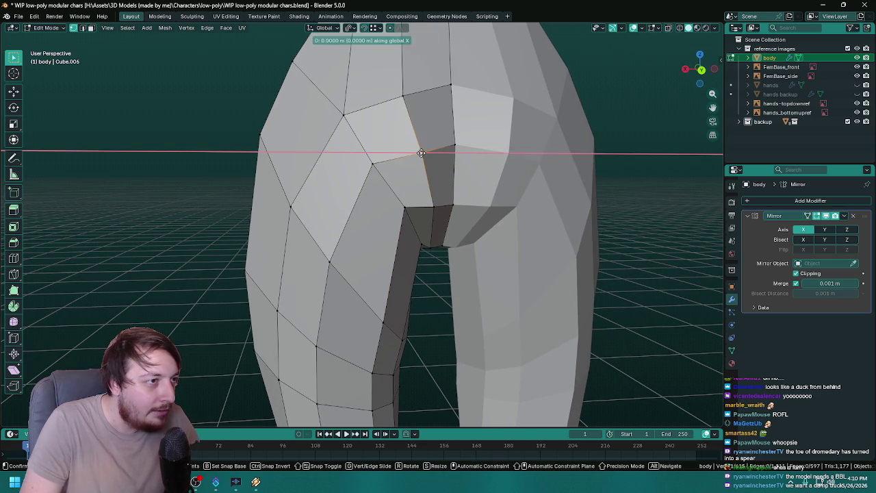
left_click(407, 156)
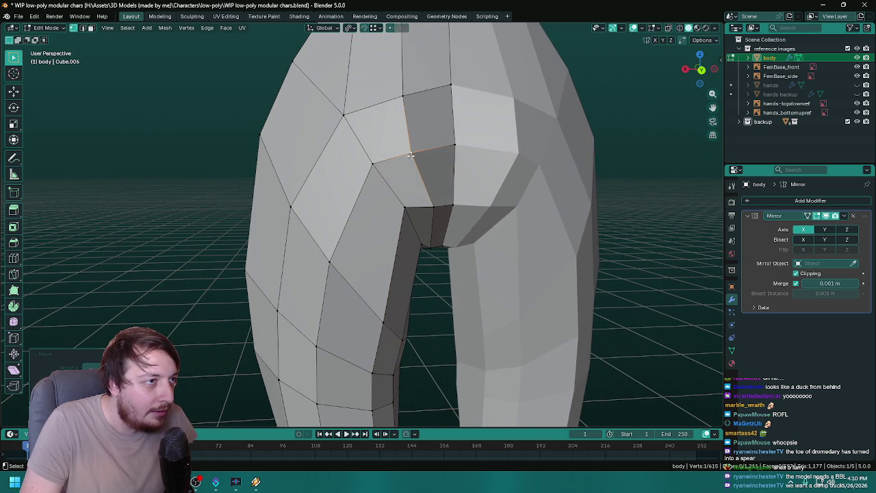
- Select the diagonal edge above the leg gap and bring up its context menu
left_click_drag(409, 158, 450, 172)
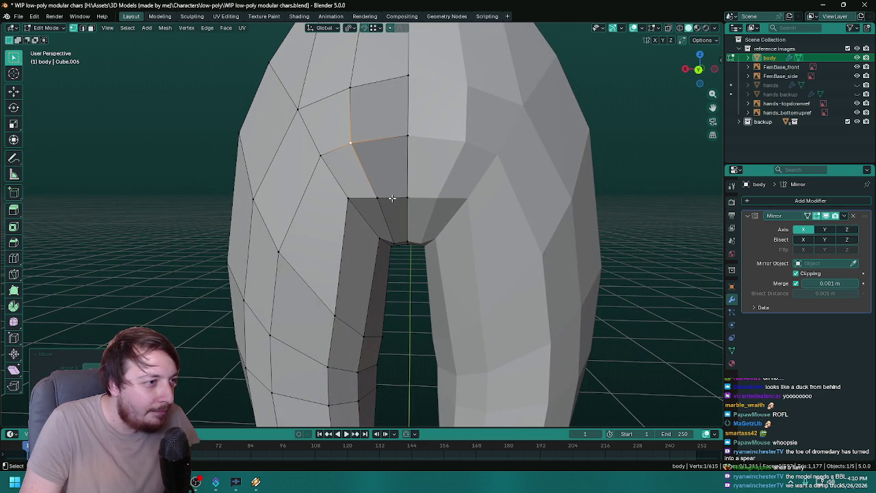
scroll("up", 3)
left_click(416, 256)
right_click(419, 254)
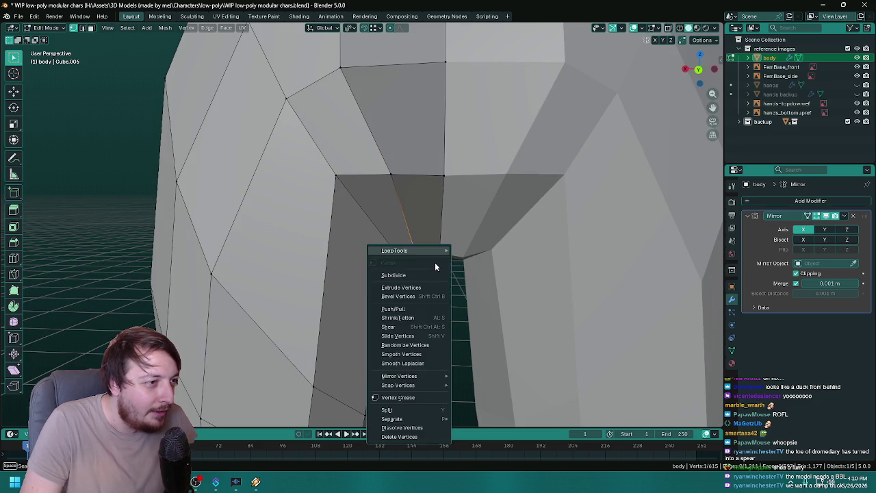
- Shift the inner-thigh edge about 0.006 m along X at the crotch
left_click_drag(459, 274, 440, 221)
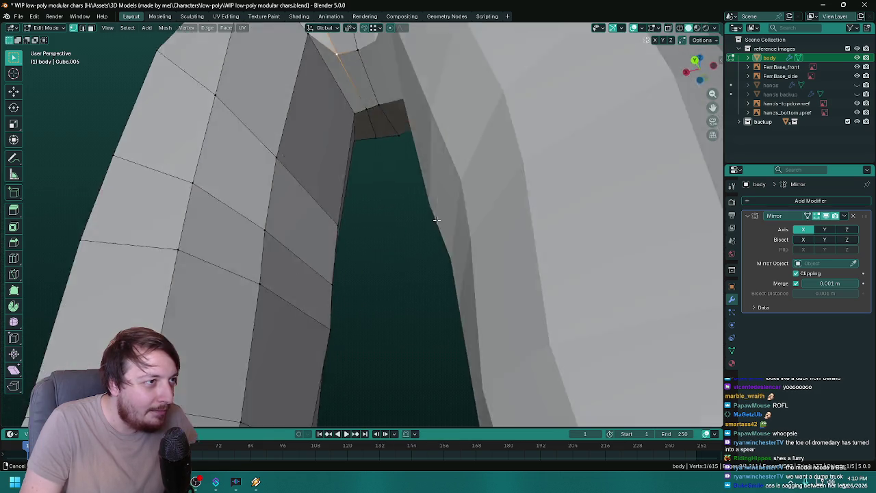
scroll("down", 3)
left_click_drag(342, 229, 459, 257)
scroll("up", 3)
scroll("down", 3)
scroll("up", 3)
scroll("down", 3)
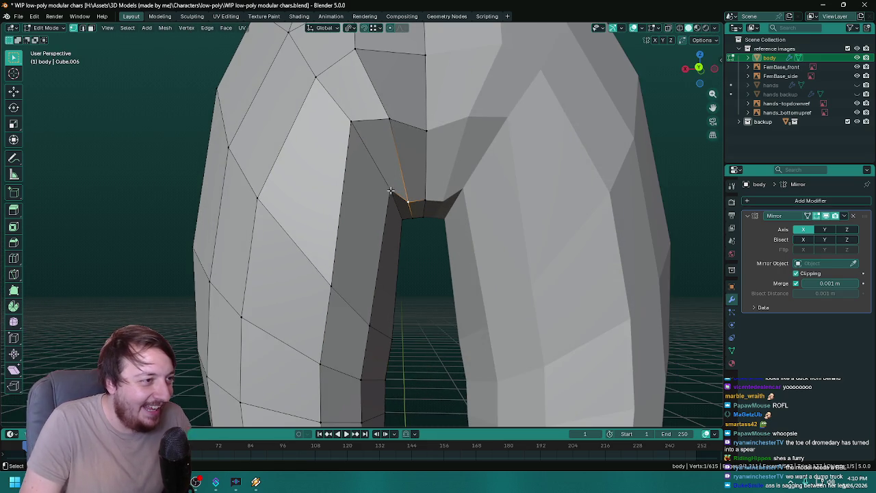
key("g")
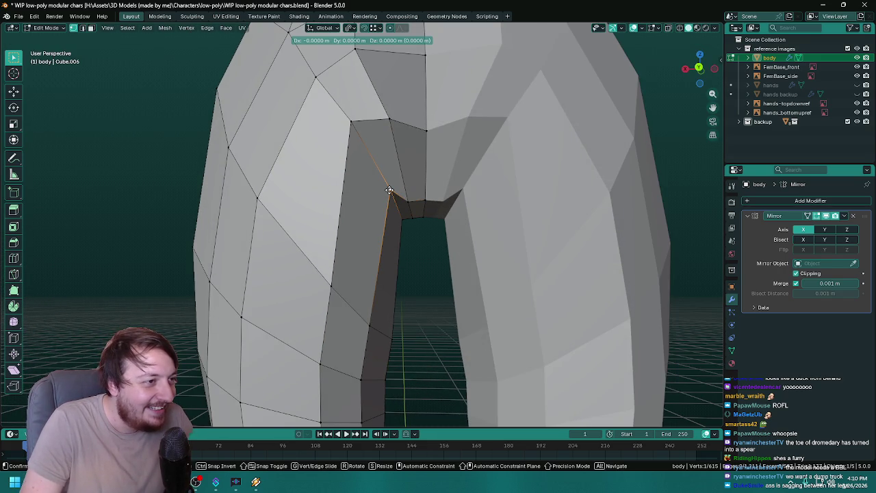
key("x")
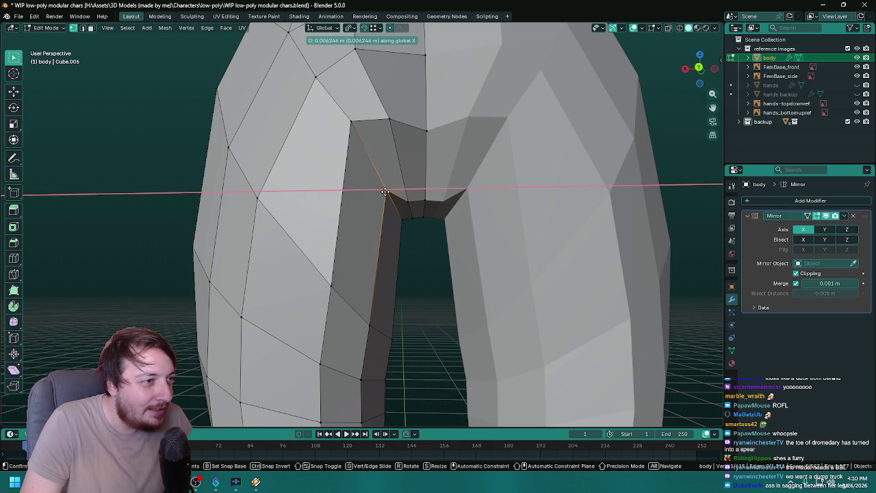
left_click(386, 193)
left_click_drag(362, 146, 353, 192)
scroll("down", 3)
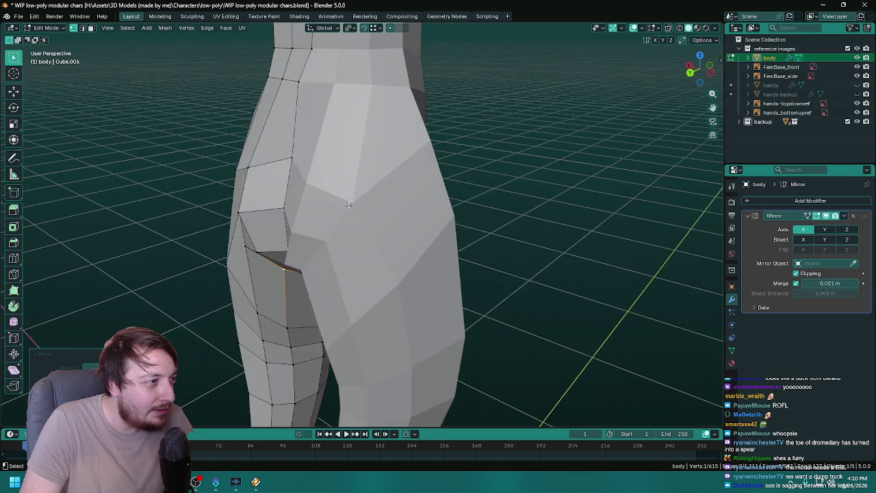
- Adjust the depth of an outer buttock vertex along Y
left_click_drag(354, 203, 345, 200)
left_click(298, 205)
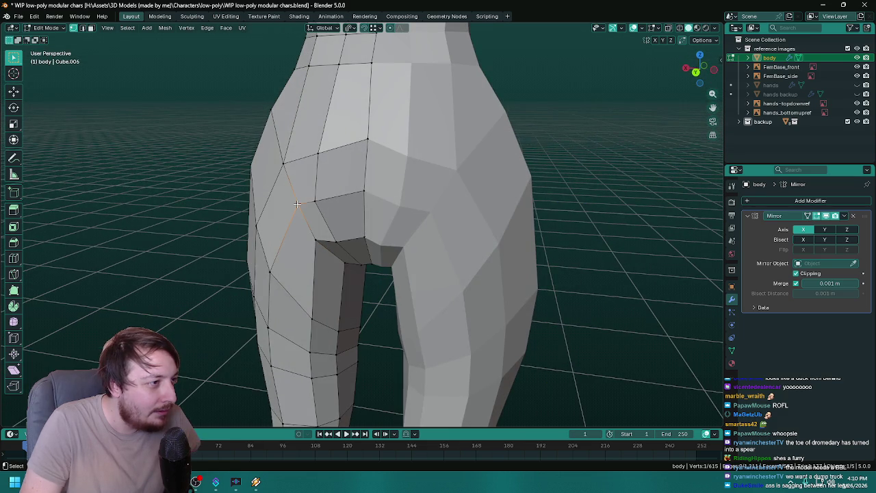
key("g")
key("y")
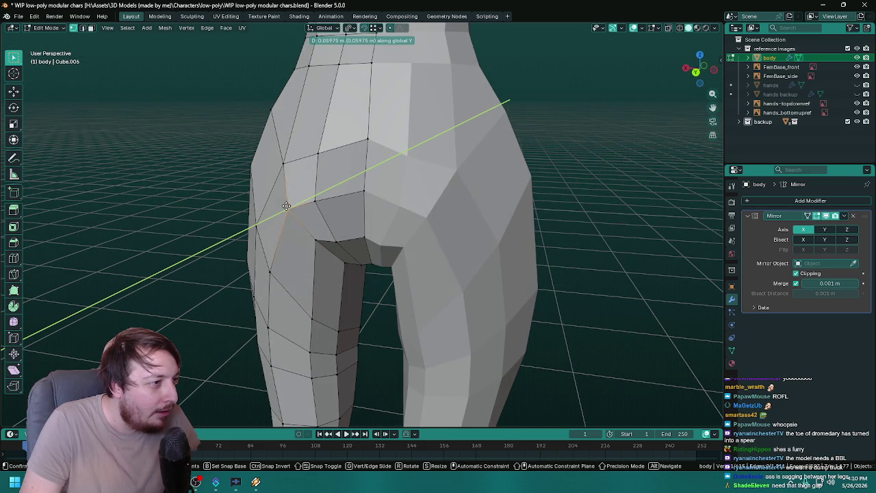
left_click(291, 202)
left_click_drag(290, 203, 284, 189)
scroll("up", 3)
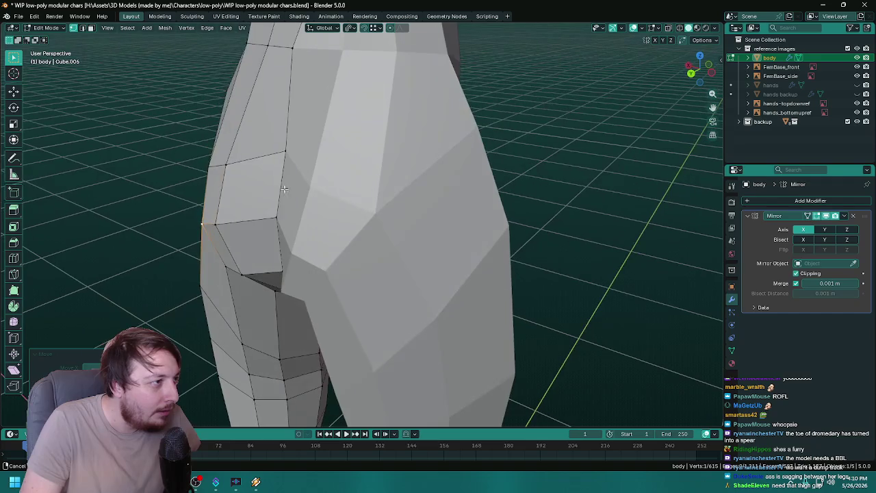
- Nudge a hip-side vertex outward, then move it along Y
left_click(209, 167)
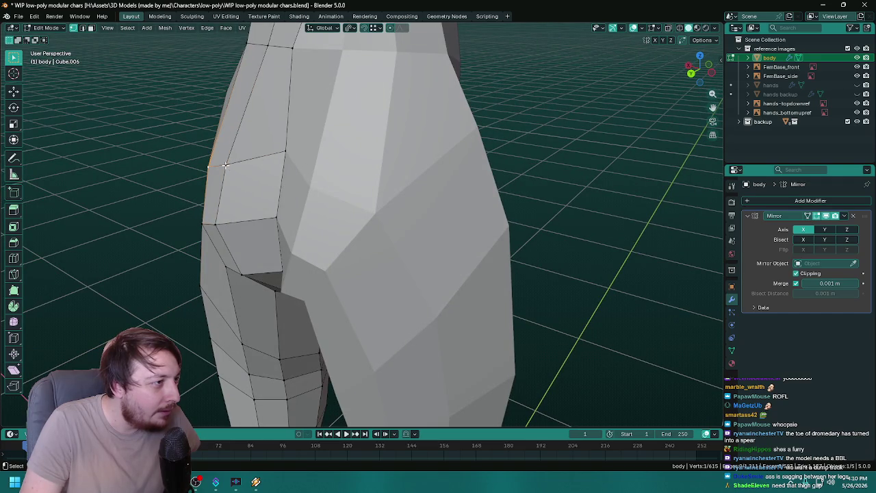
key("g")
left_click(221, 166)
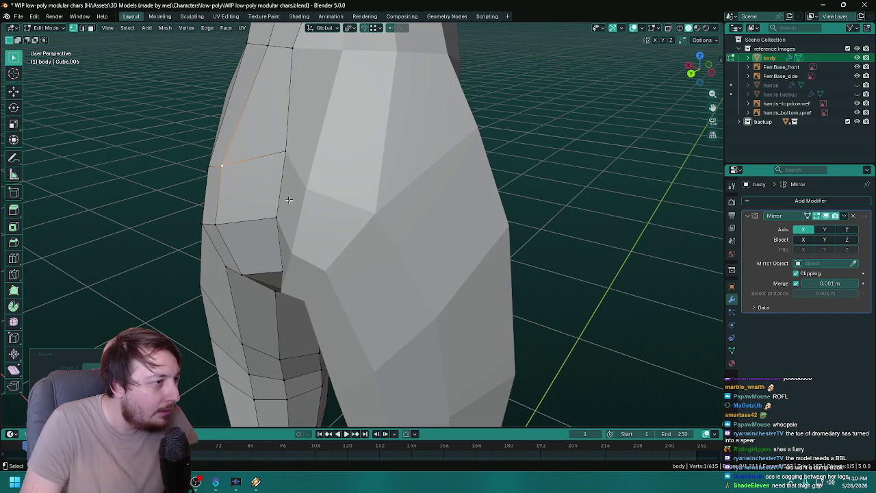
key("g")
key("y")
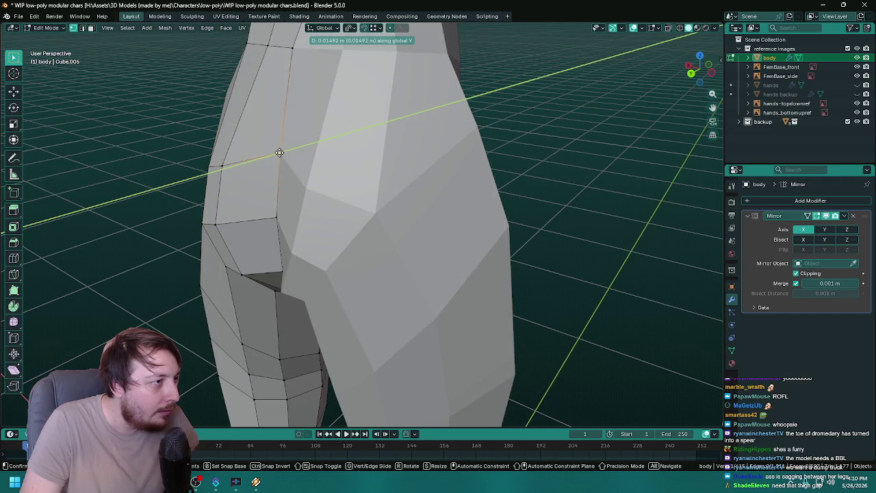
left_click(280, 151)
left_click_drag(303, 176, 286, 189)
- Adjust a buttock vertex slightly along Y
left_click(233, 207)
key("g")
key("y")
left_click(237, 207)
left_click_drag(237, 207, 371, 204)
- Move the outer-thigh vertical edge along Y and adjust an outer-thigh vertex
left_click(272, 252)
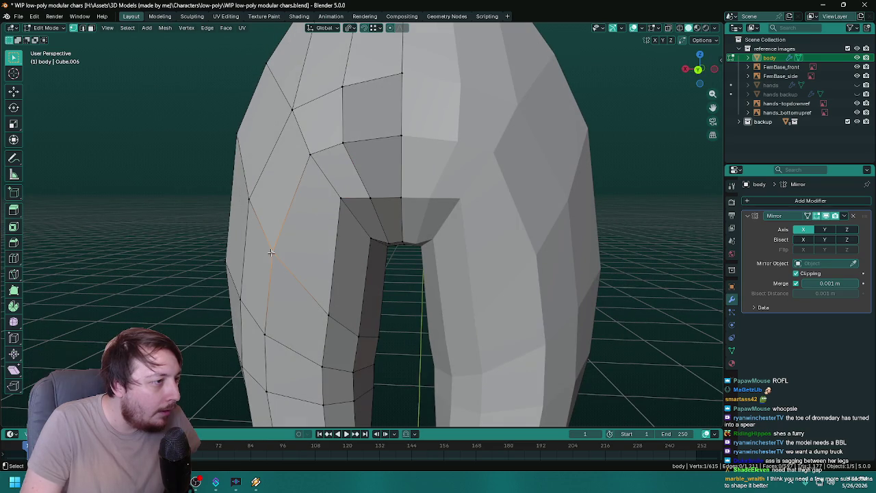
key("g")
key("y")
left_click(274, 253)
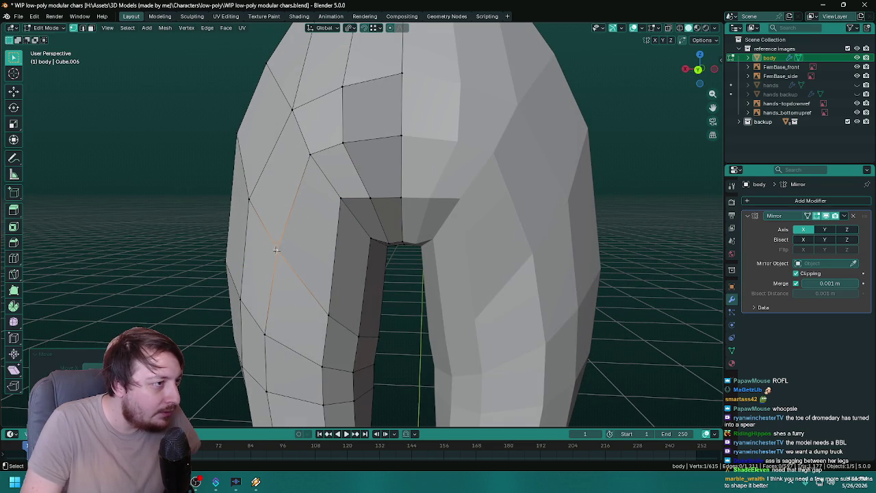
left_click(310, 157)
key("g")
key("g")
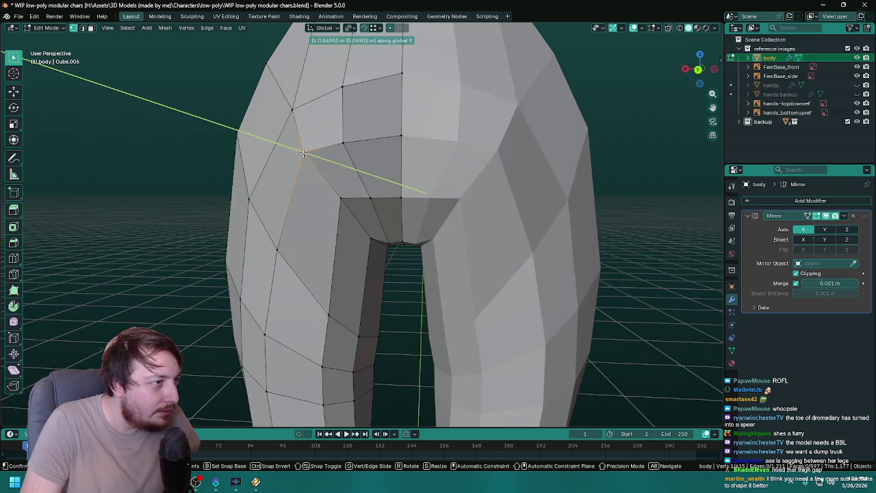
left_click(415, 186)
scroll("down", 3)
scroll("up", 3)
- Push the upper outer buttock vertex along Y
left_click(307, 130)
key("g")
key("y")
left_click(301, 135)
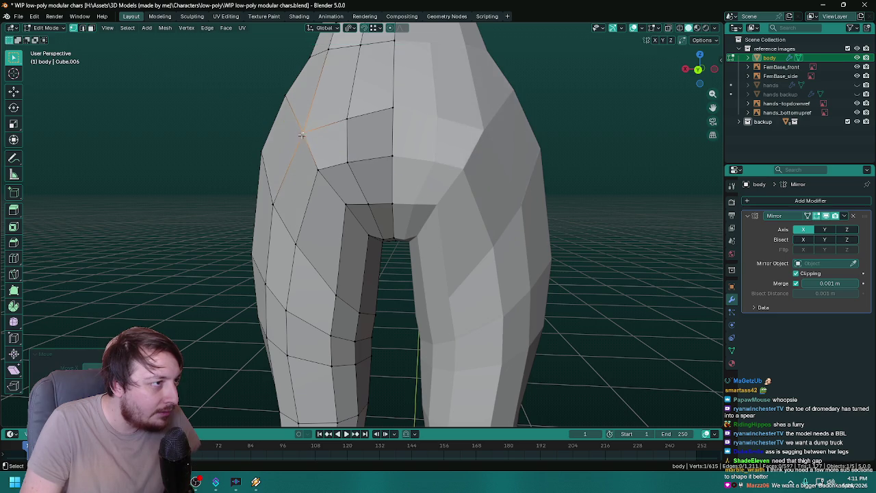
left_click_drag(301, 135, 540, 206)
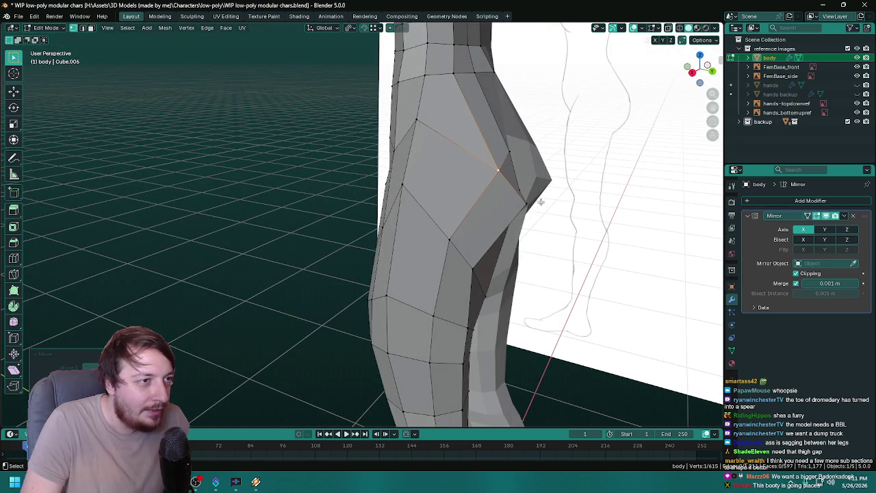
- Select a buttock-side vertex and push it along Y to deepen the crease
left_click_drag(514, 166, 497, 187)
left_click(501, 194)
key("g")
key("y")
left_click(505, 195)
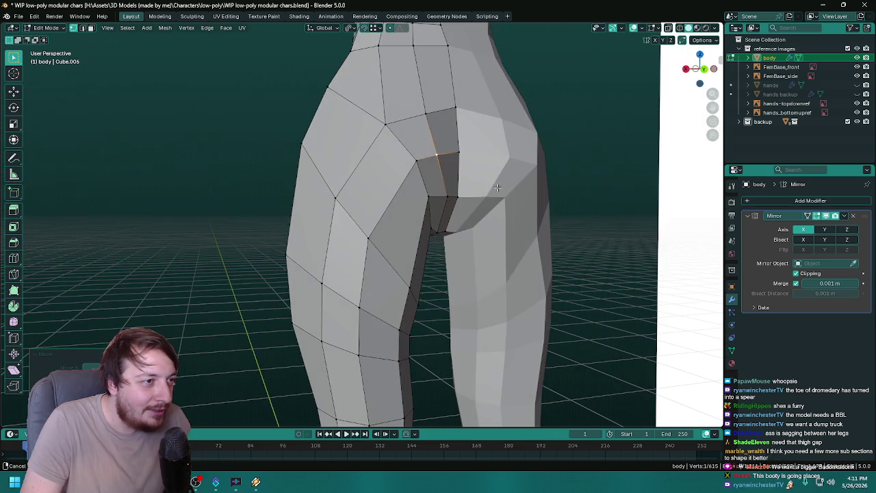
- Refine the crease vertex depth with three more Y-axis moves
left_click_drag(445, 197, 359, 216)
key("g")
key("y")
left_click(440, 196)
left_click_drag(245, 224, 318, 196)
key("g")
key("y")
left_click(280, 220)
key("g")
key("y")
left_click(229, 193)
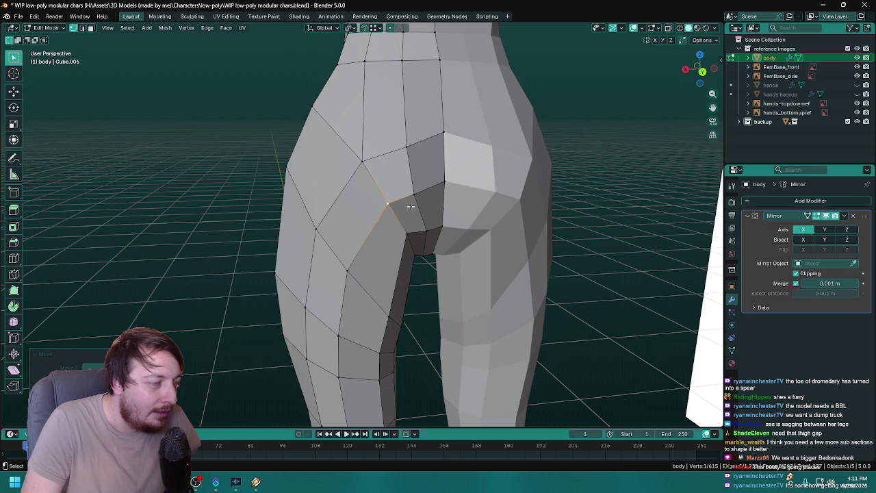
- Slide the buttock crease vertex sideways along X
key("g")
key("x")
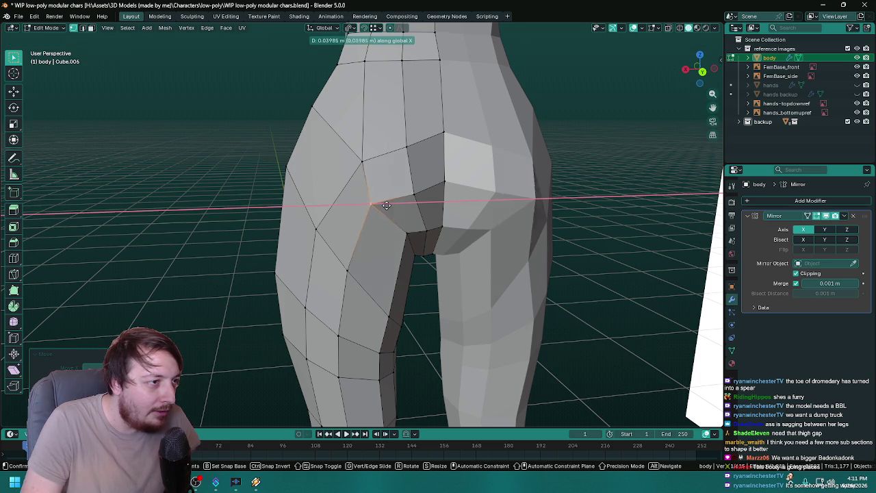
left_click(388, 205)
left_click_drag(388, 206, 377, 198)
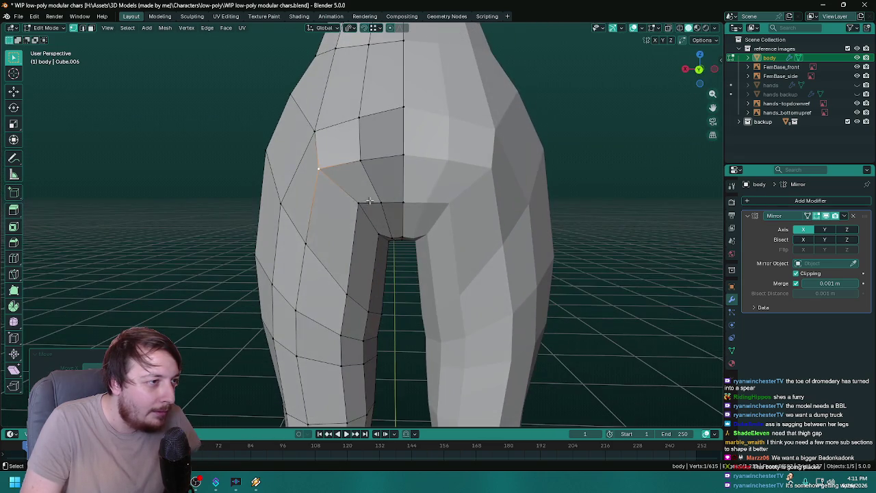
- Lower the vertex at the top of the inner thigh along Z
left_click(360, 202)
key("g")
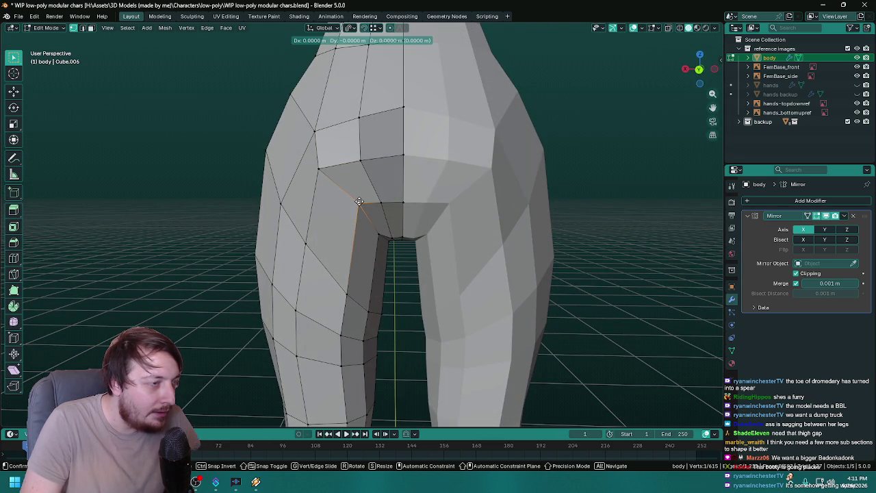
key("z")
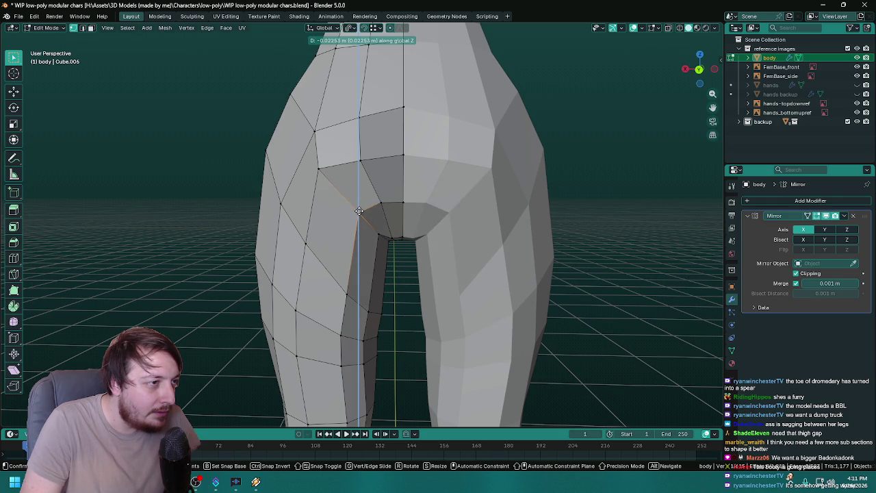
left_click(359, 211)
left_click_drag(358, 211, 461, 199)
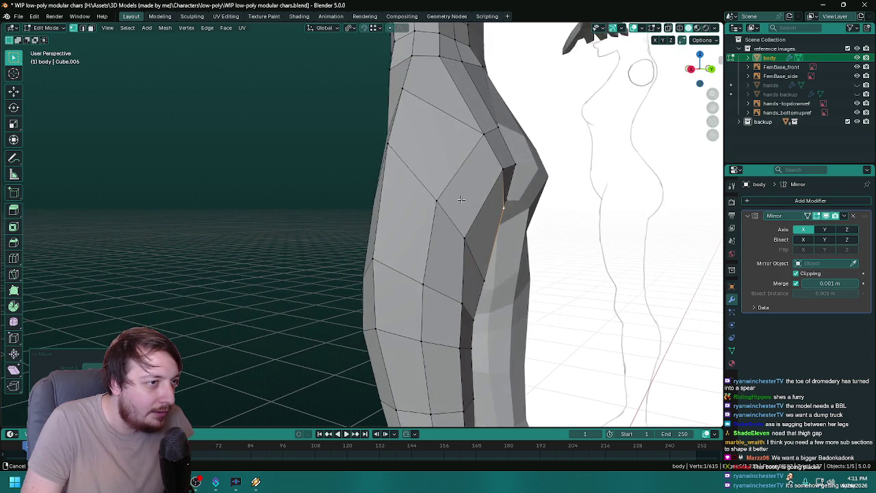
- Adjust the selected vertex's depth along Y
key("g")
key("y")
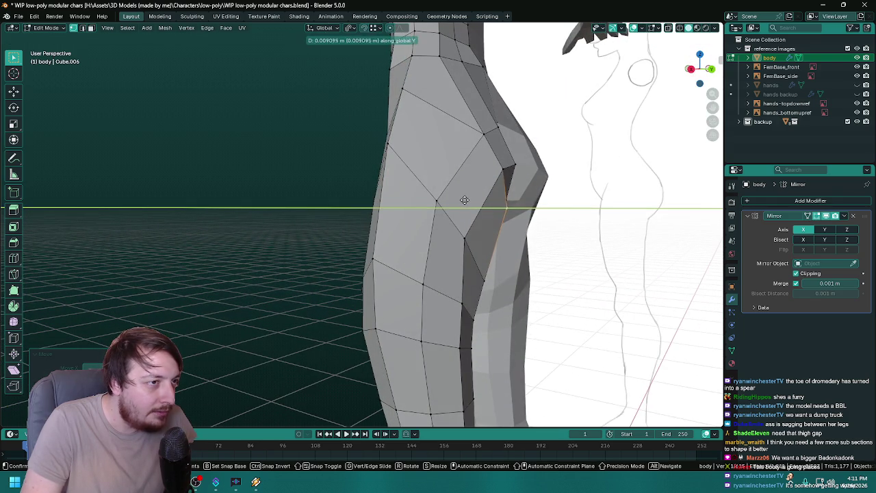
left_click(466, 199)
left_click_drag(466, 199, 407, 207)
- Move the buttock crease vertex sideways along X
left_click(408, 207)
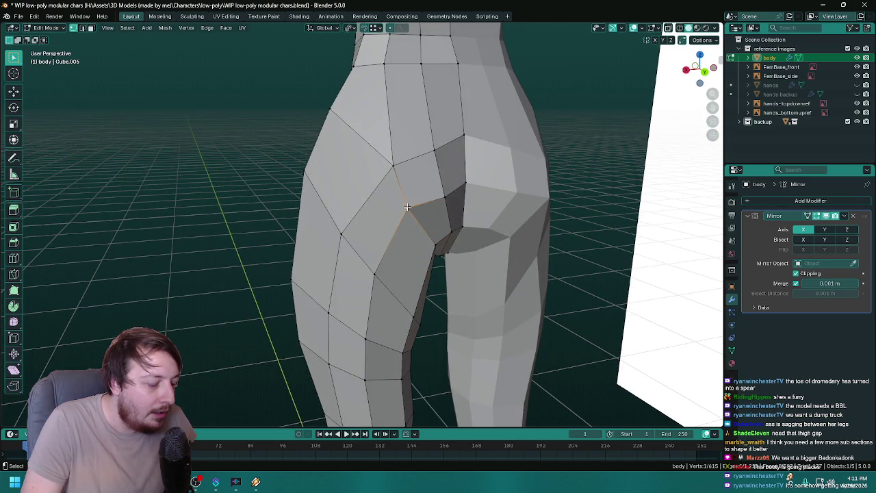
key("g")
key("z")
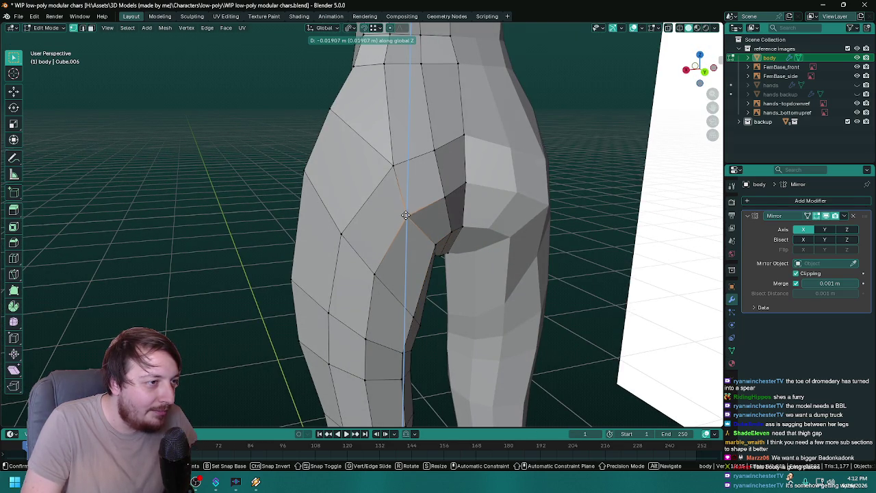
key("x")
left_click(394, 216)
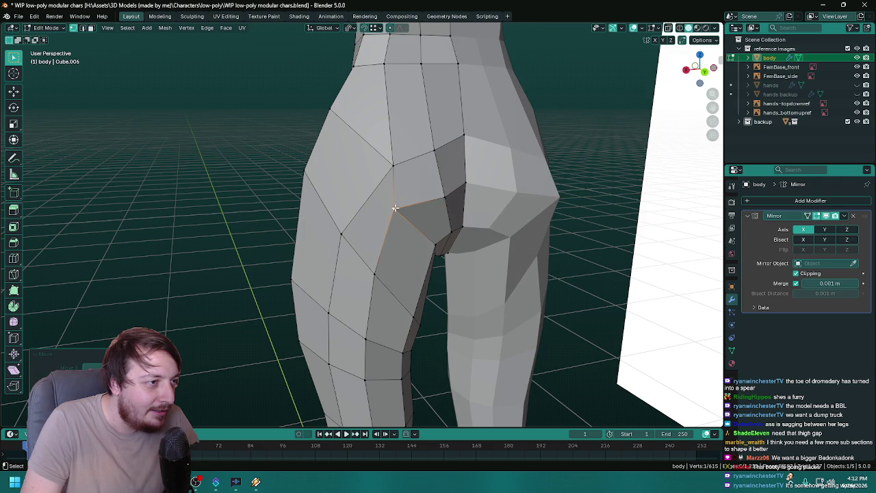
key("g")
key("z")
left_click_drag(394, 216, 459, 197)
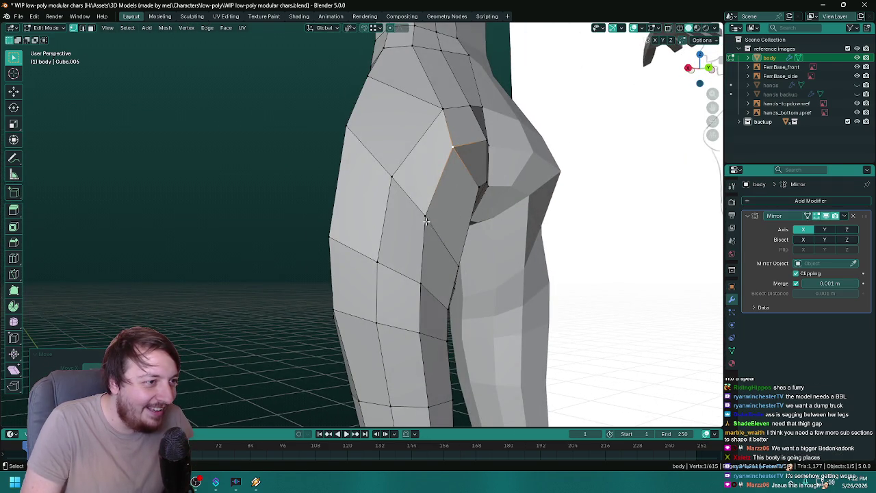
- Push a buttock outline vertex along Y to match the side reference
left_click_drag(427, 223, 497, 243)
left_click(497, 242)
key("g")
key("y")
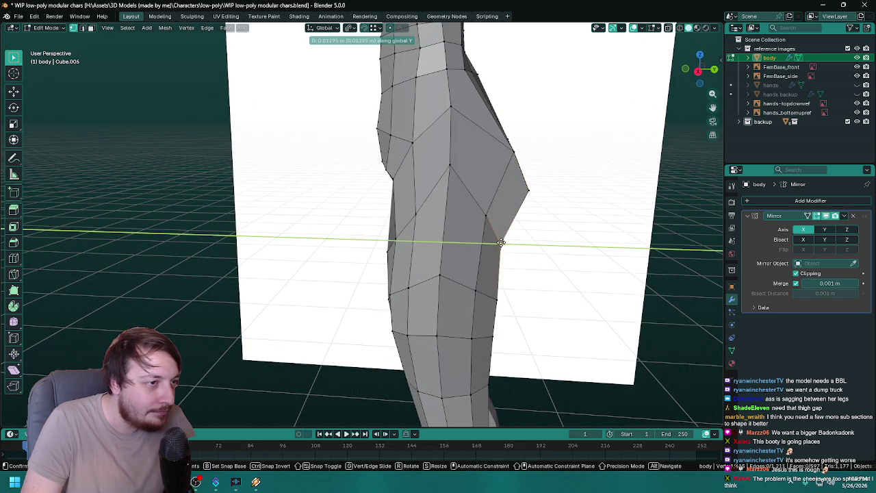
left_click(498, 241)
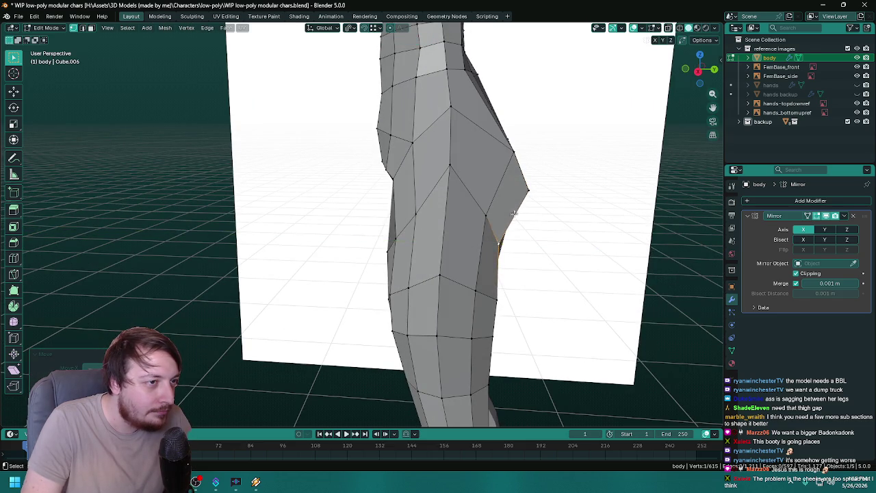
left_click_drag(499, 241, 501, 214)
key("g")
key("y")
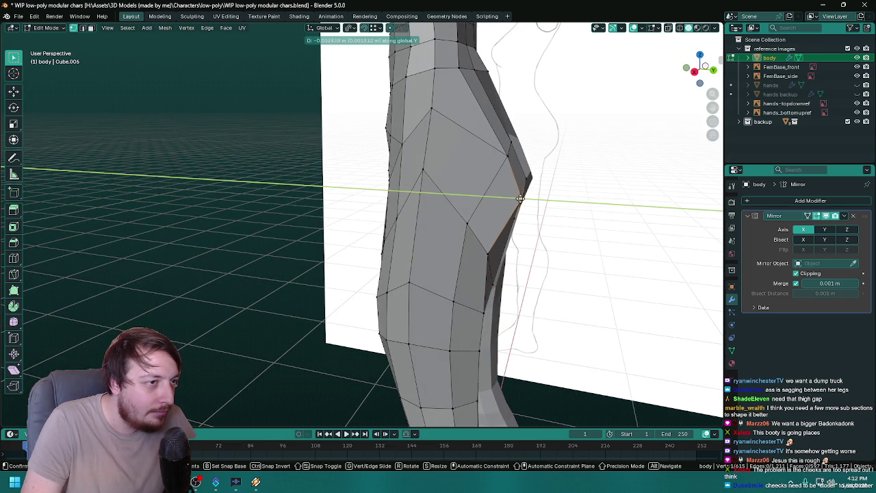
left_click(517, 198)
- Fine-tune that vertex's depth with two more small Y moves against the reference
left_click_drag(517, 198, 524, 211)
key("g")
key("y")
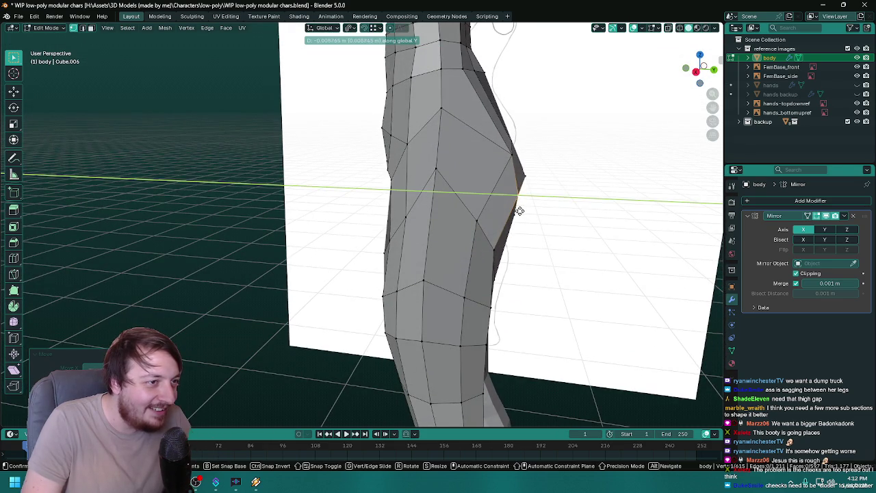
left_click(520, 211)
key("g")
key("y")
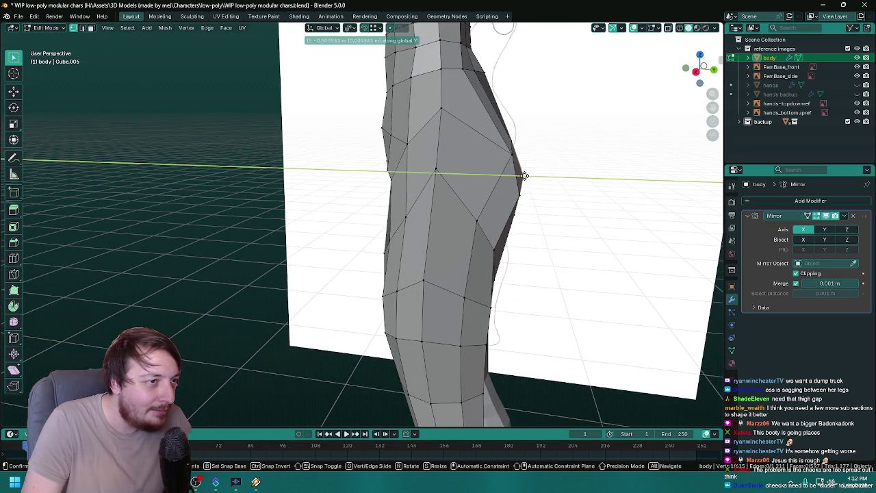
left_click(542, 212)
left_click_drag(543, 212, 459, 190)
- Lower the vertex at the top of the buttock along Z
scroll("down", 3)
scroll("up", 3)
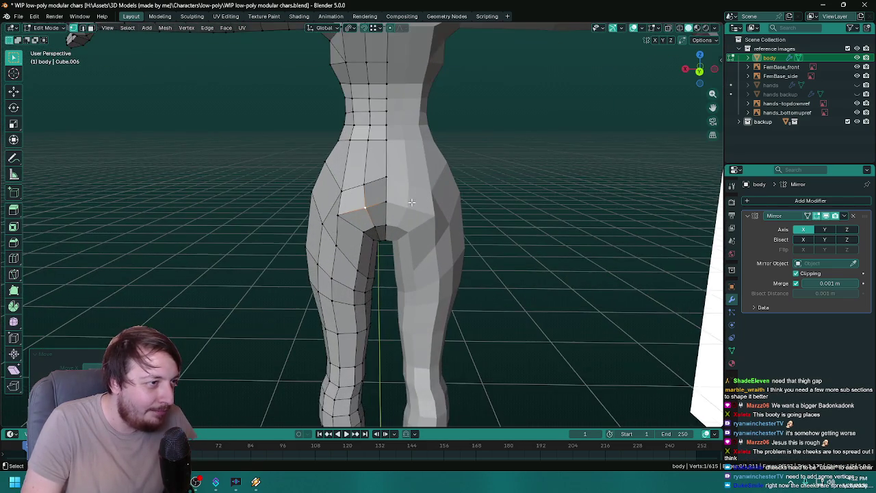
scroll("up", 3)
key("g")
key("z")
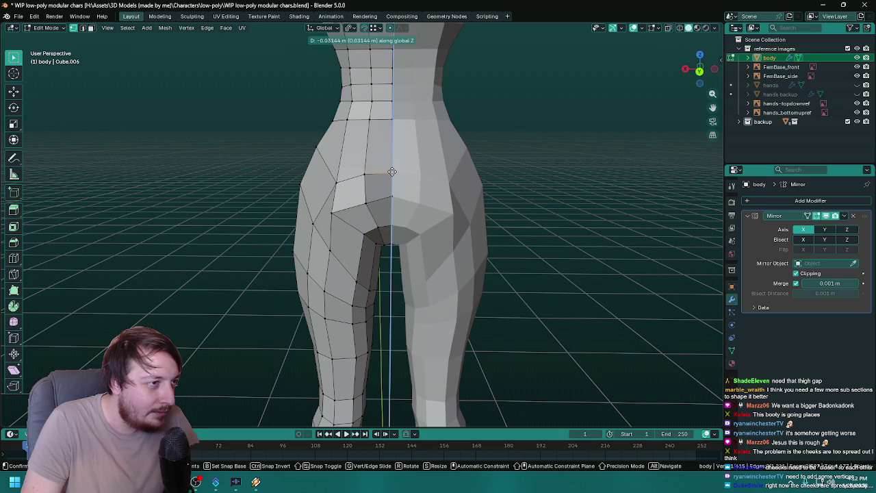
left_click(392, 172)
left_click_drag(392, 172, 383, 191)
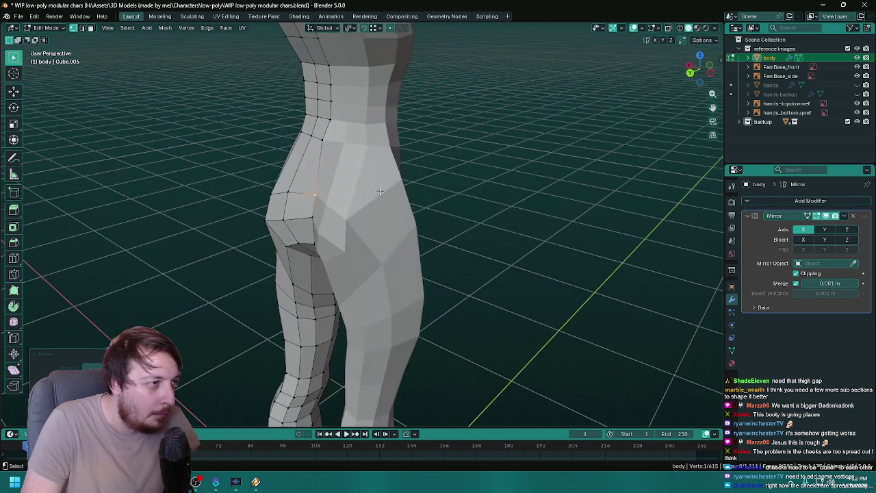
- Push the vertex back along Y, checking the lower back curve from the side
key("g")
key("y")
left_click(371, 190)
left_click_drag(371, 190, 501, 189)
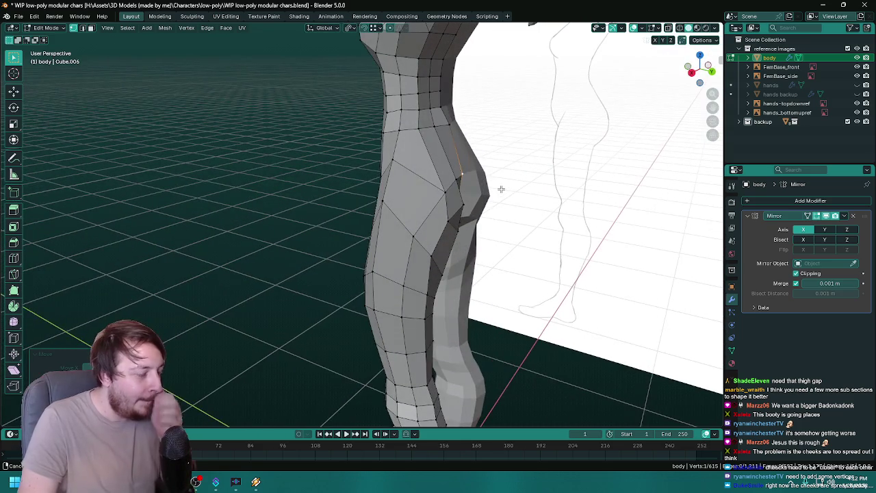
key("g")
key("y")
left_click(502, 190)
left_click_drag(502, 189, 365, 172)
key("g")
key("y")
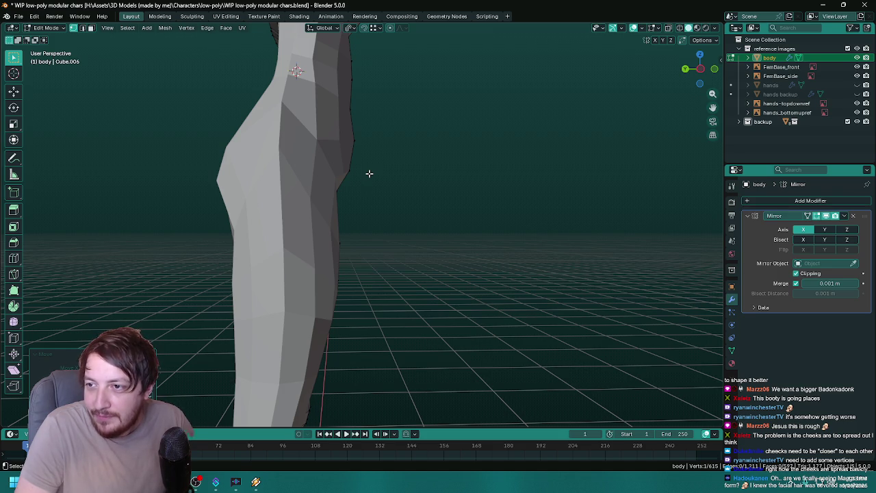
left_click_drag(323, 180, 419, 182)
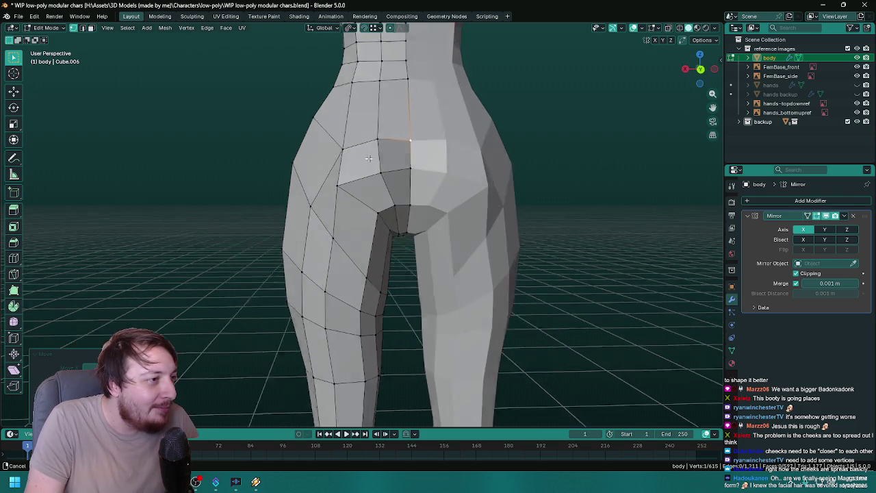
- Pull the buttock crease vertex inward along X
left_click_drag(396, 156, 386, 167)
left_click(383, 174)
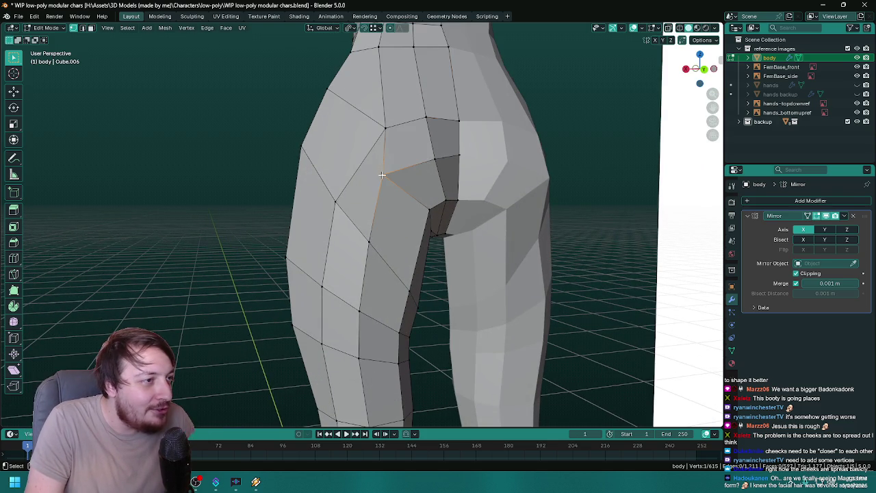
key("g")
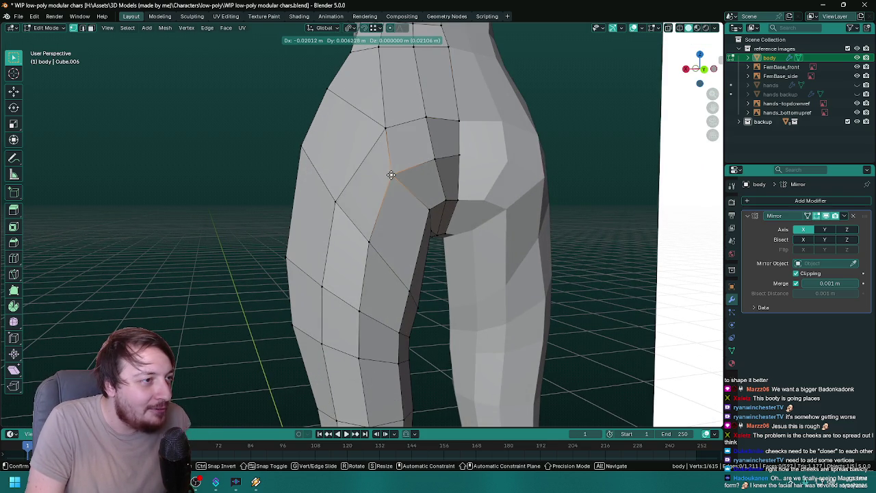
key("x")
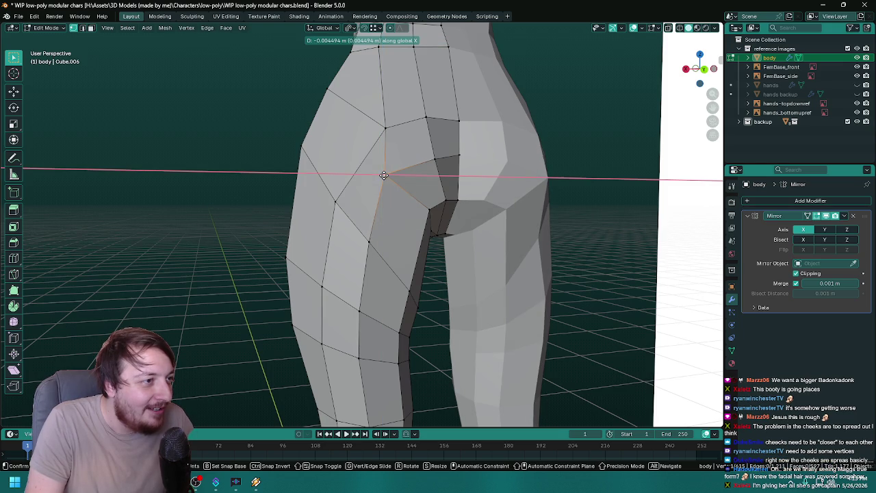
left_click(393, 176)
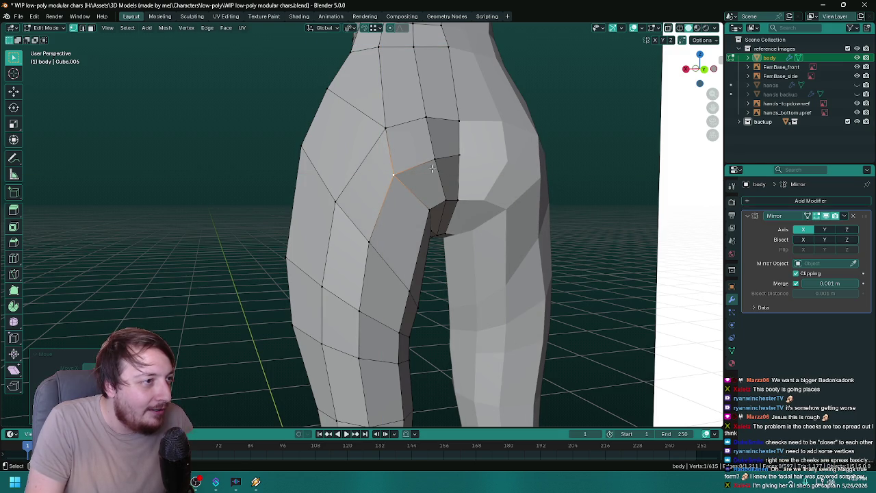
left_click_drag(439, 169, 357, 183)
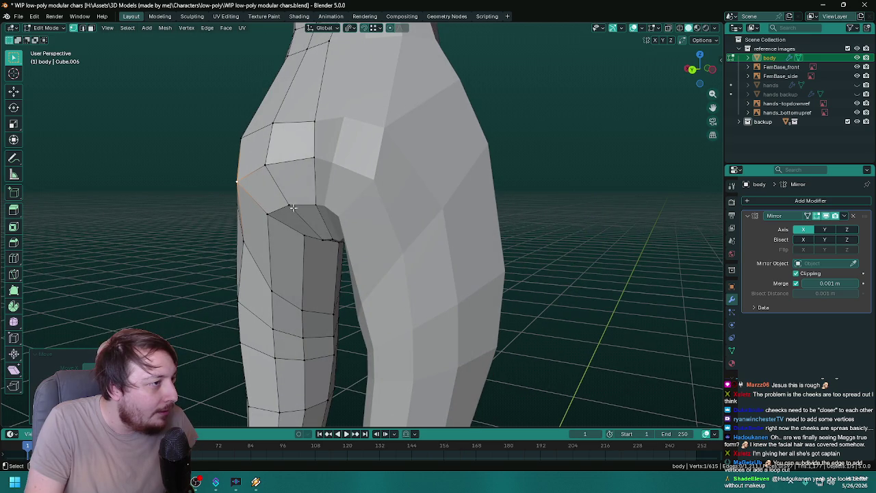
- Push the edge below the buttock back along Y, then select the vertical edge beside the crotch
left_click(287, 206)
key("g")
key("y")
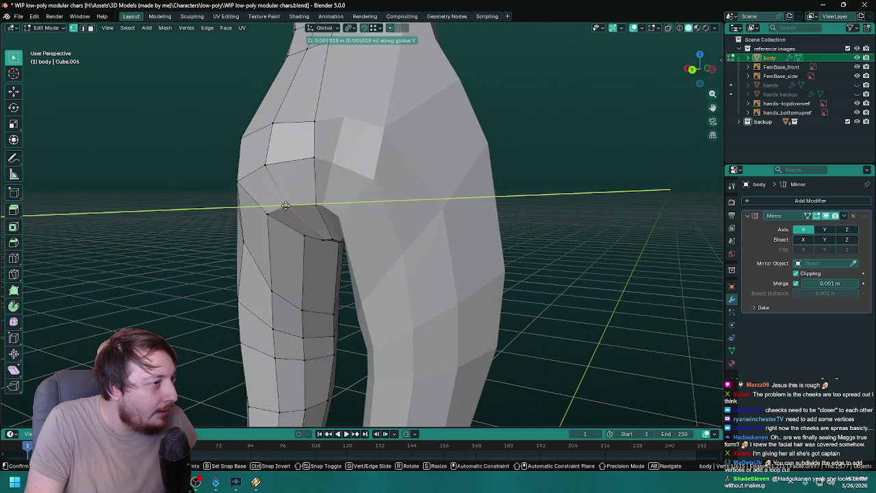
left_click(285, 206)
left_click_drag(284, 205, 432, 166)
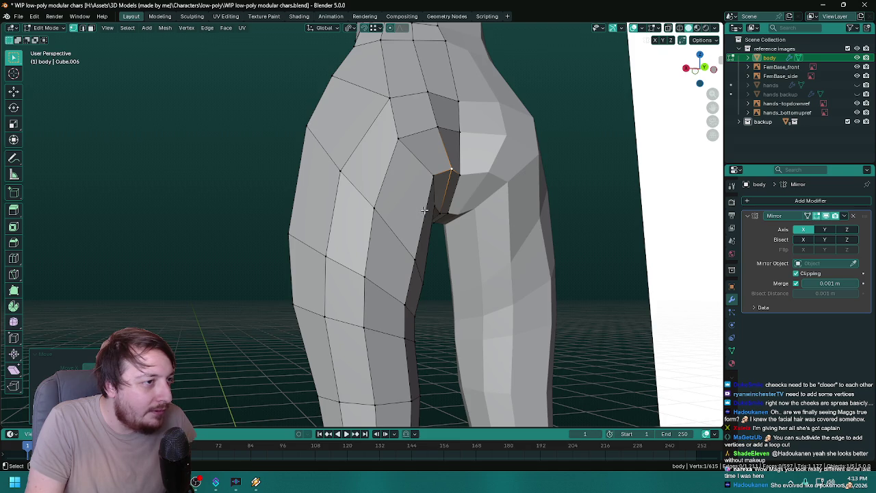
left_click_drag(424, 210, 397, 207)
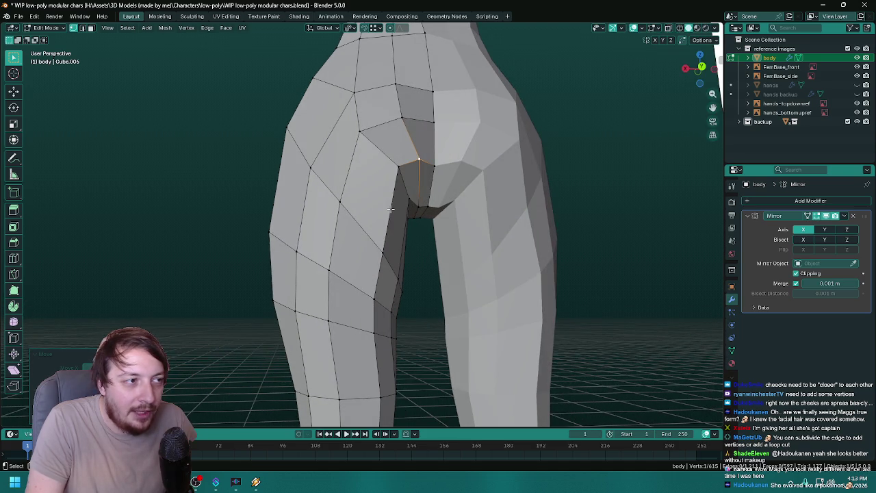
left_click(390, 207)
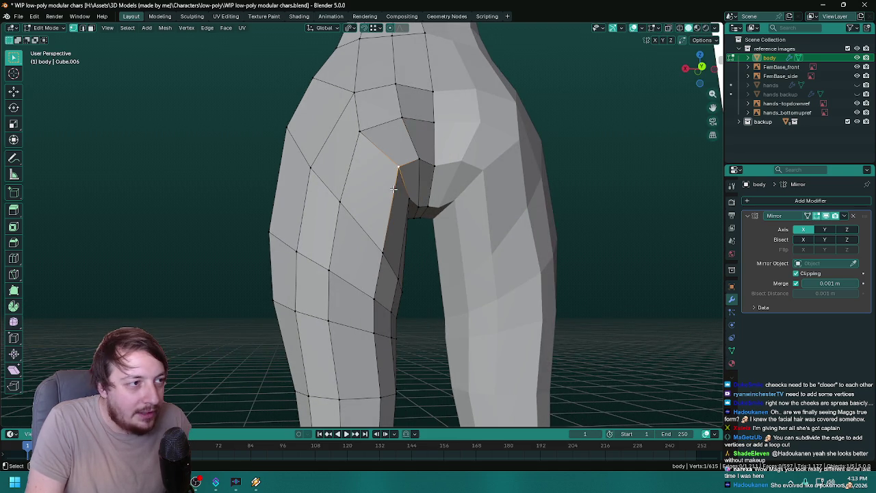
left_click_drag(390, 205, 282, 227)
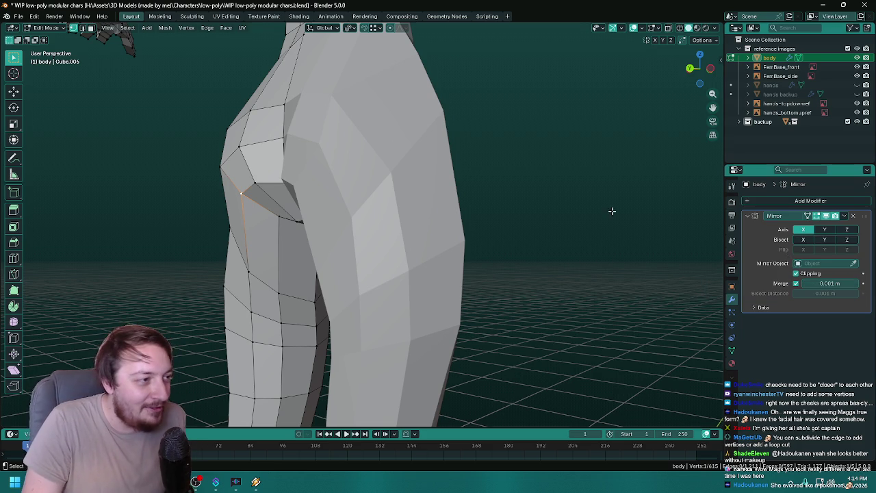
- Slide the crotch-side crease vertex sideways along X
left_click_drag(363, 124, 354, 134)
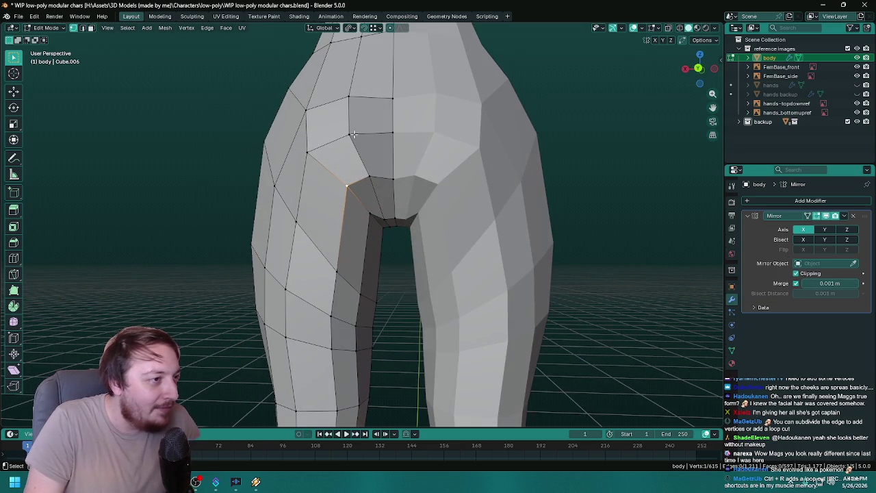
left_click_drag(395, 171, 348, 196)
scroll("up", 3)
scroll("up", 3)
scroll("down", 3)
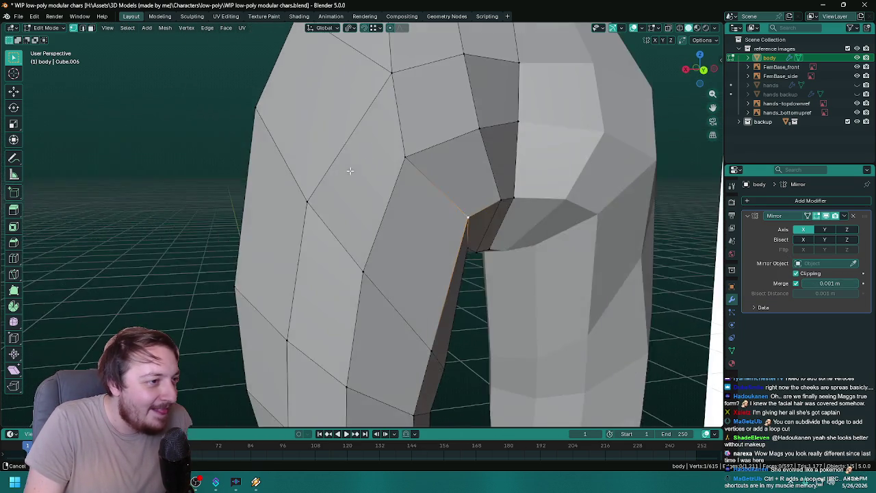
left_click_drag(301, 178, 321, 168)
scroll("up", 3)
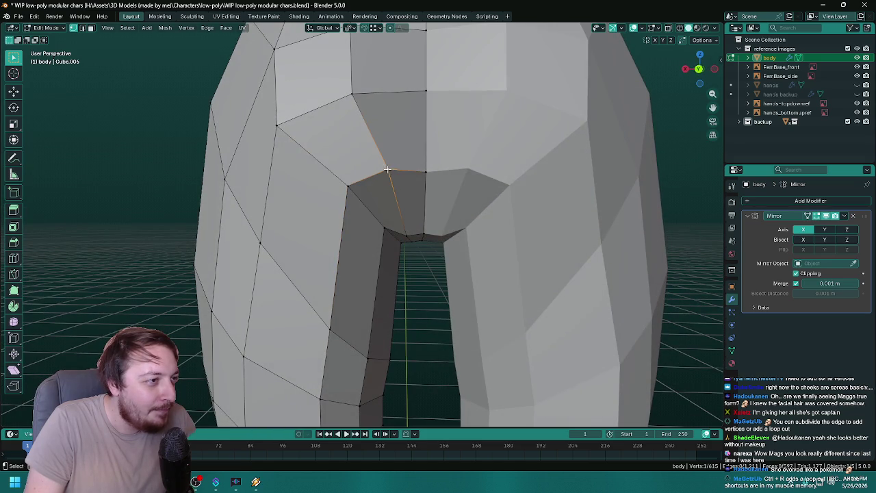
key("x")
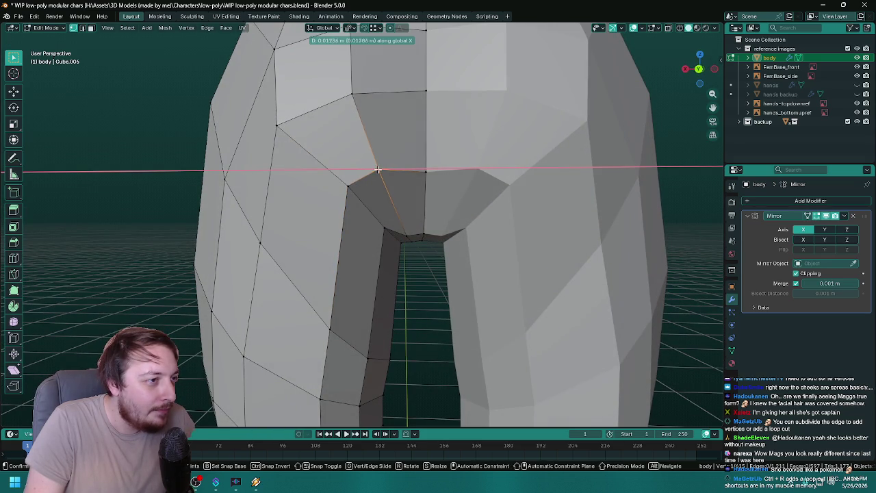
left_click(378, 170)
scroll("down", 3)
left_click_drag(377, 170, 415, 177)
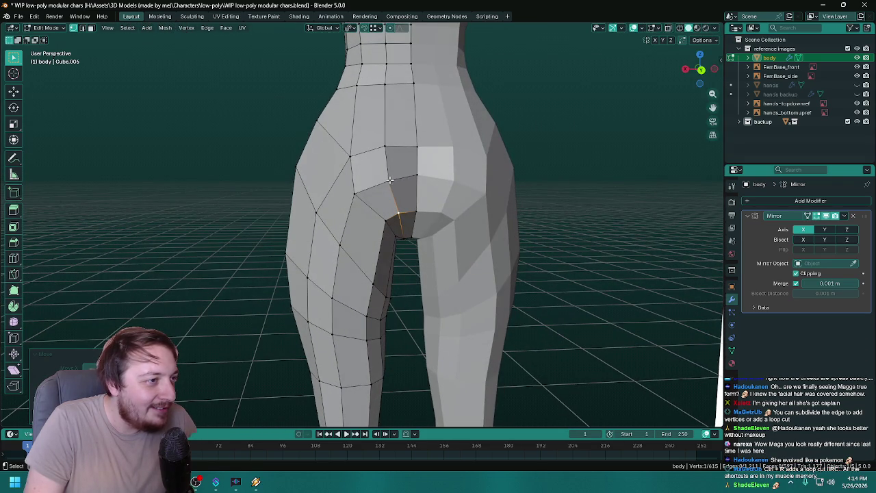
- Shift a buttock vertex sideways along X in two small moves
key("g")
key("x")
left_click(394, 179)
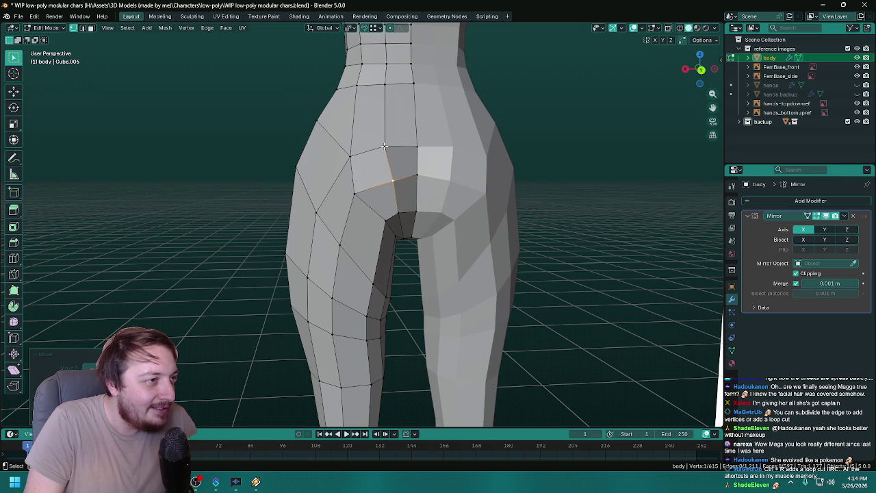
key("g")
key("x")
left_click(387, 147)
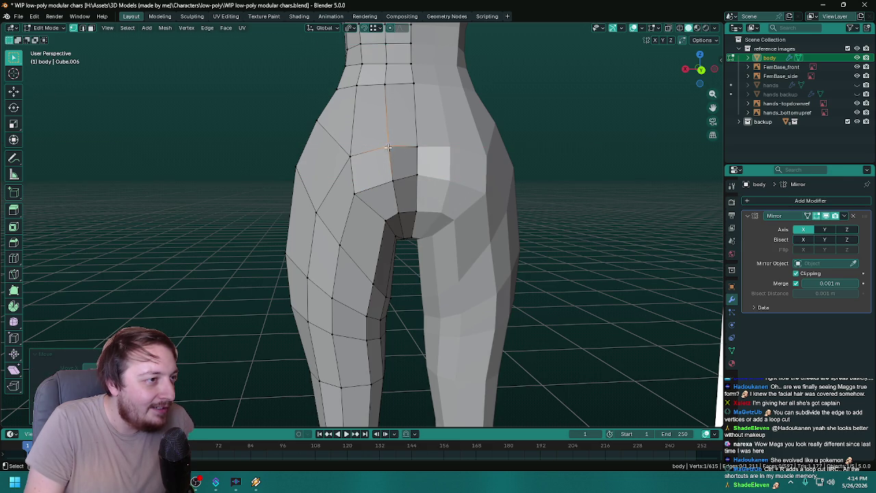
left_click_drag(438, 168, 424, 106)
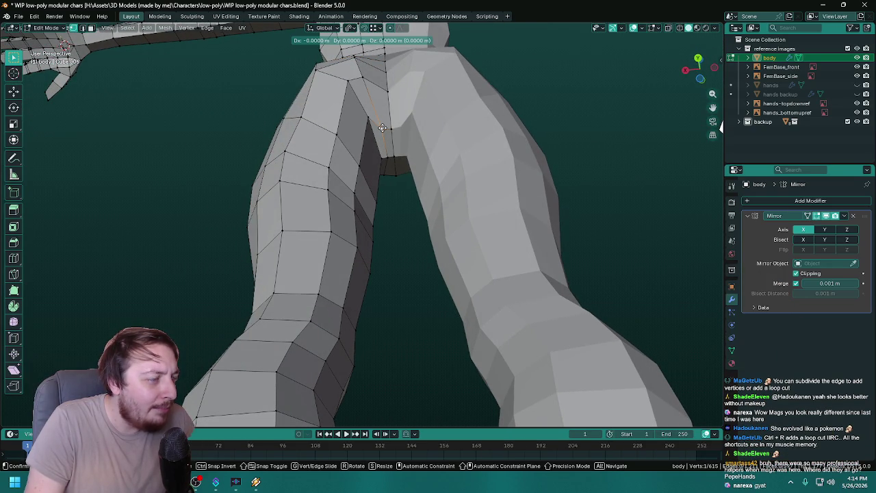
- Move the inner-thigh crease vertex about 0.008 m along Y, viewed from below
key("x")
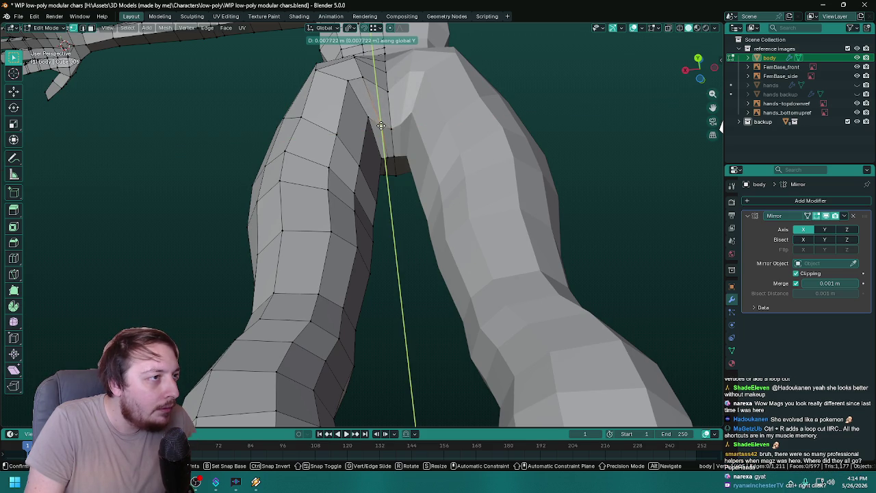
left_click(381, 120)
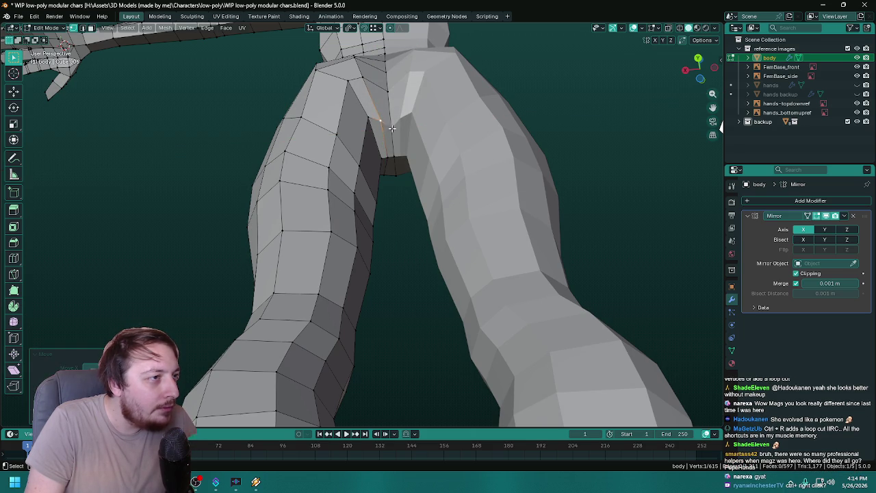
key("y")
left_click(390, 121)
left_click_drag(465, 97, 477, 163)
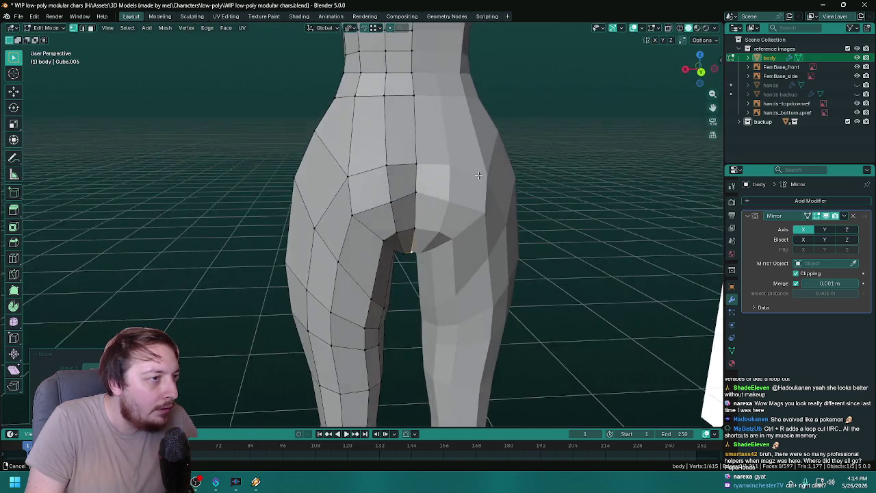
- Adjust a chest vertex vertically, checking it against the side reference
scroll("up", 3)
scroll("down", 3)
scroll("down", 3)
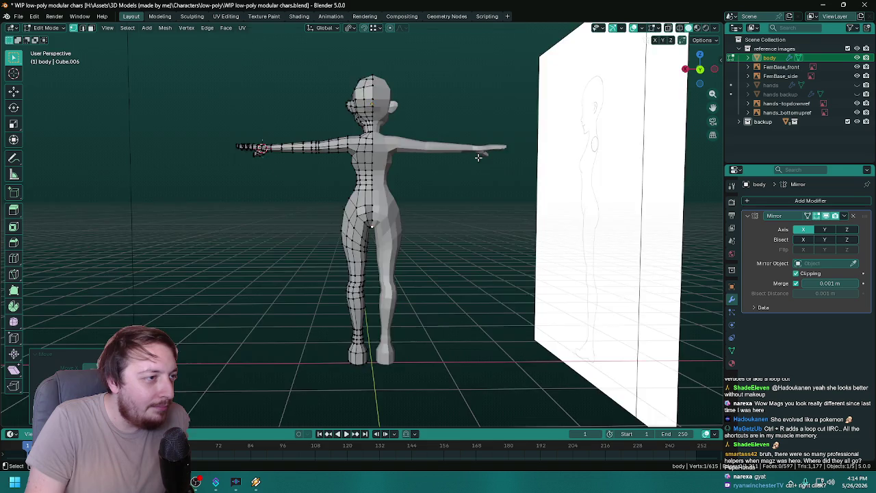
left_click_drag(476, 162, 484, 173)
scroll("up", 3)
scroll("up", 3)
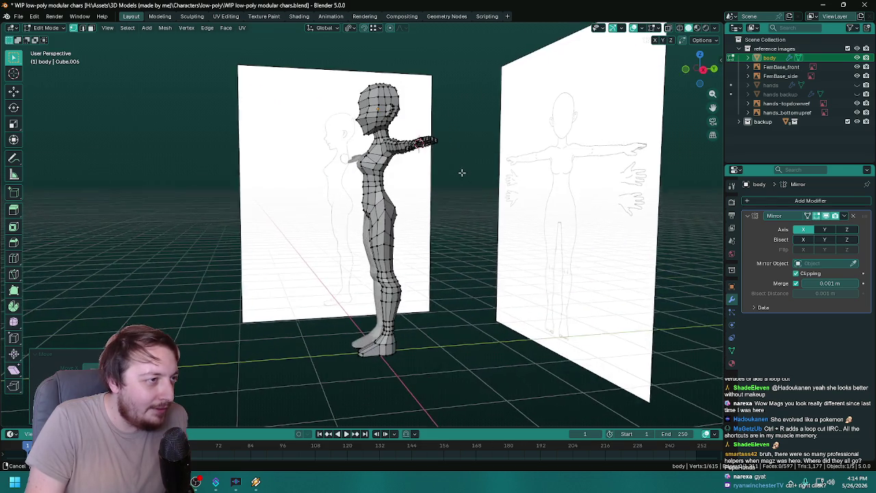
scroll("up", 3)
scroll("up", 3)
scroll("up", 3)
scroll("up", 3)
left_click_drag(402, 146, 371, 173)
scroll("up", 3)
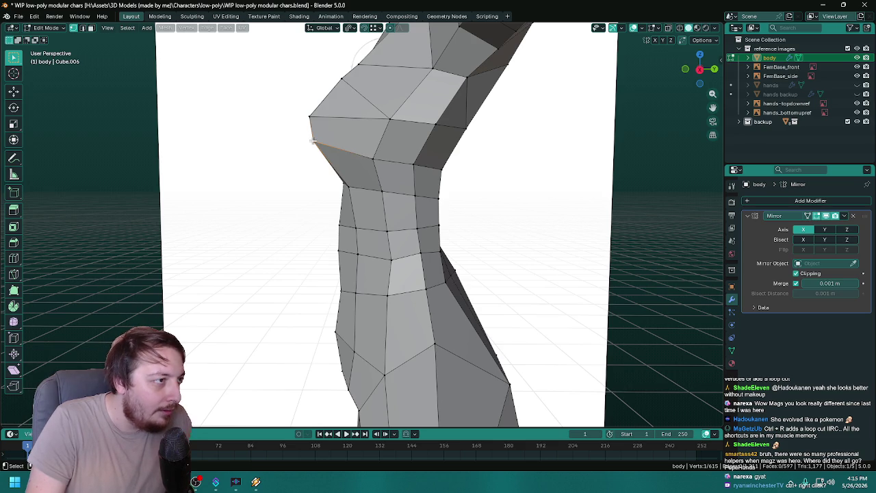
left_click(312, 146)
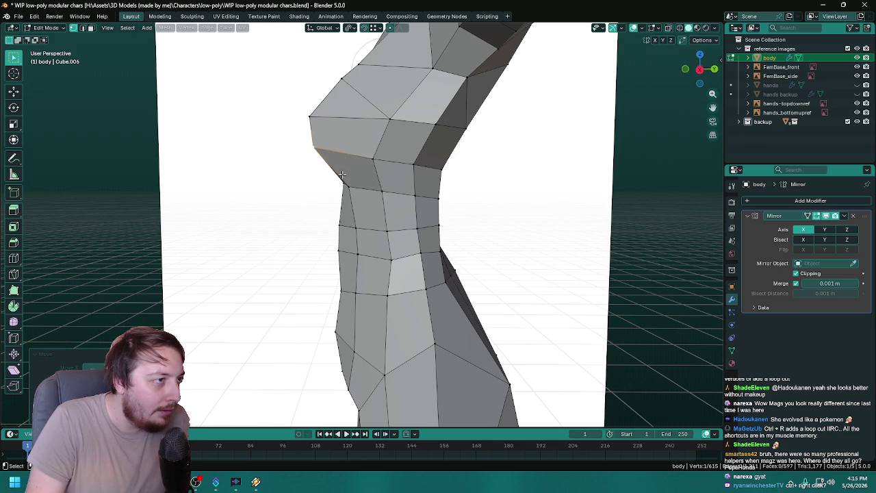
- Push the chest vertices forward along Y to round out the bust profile
scroll("down", 3)
scroll("up", 3)
left_click_drag(342, 165, 369, 176)
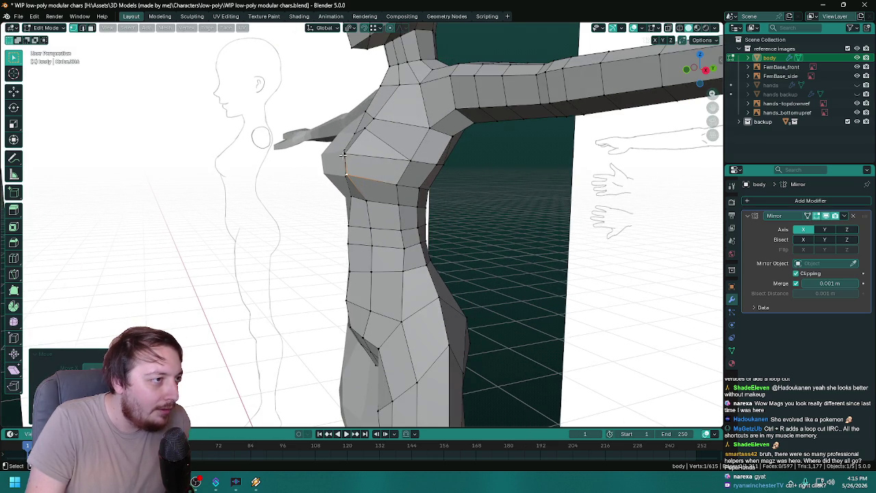
key("g")
key("y")
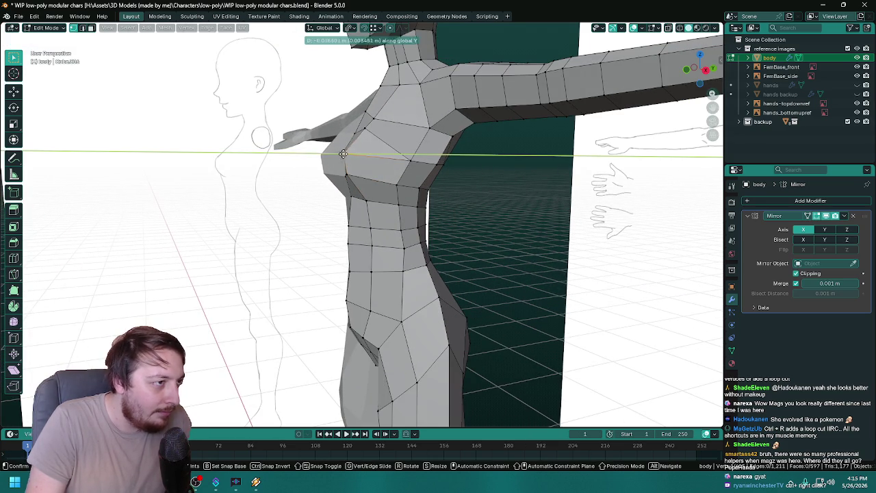
left_click(174, 163)
left_click_drag(174, 164, 452, 250)
scroll("down", 3)
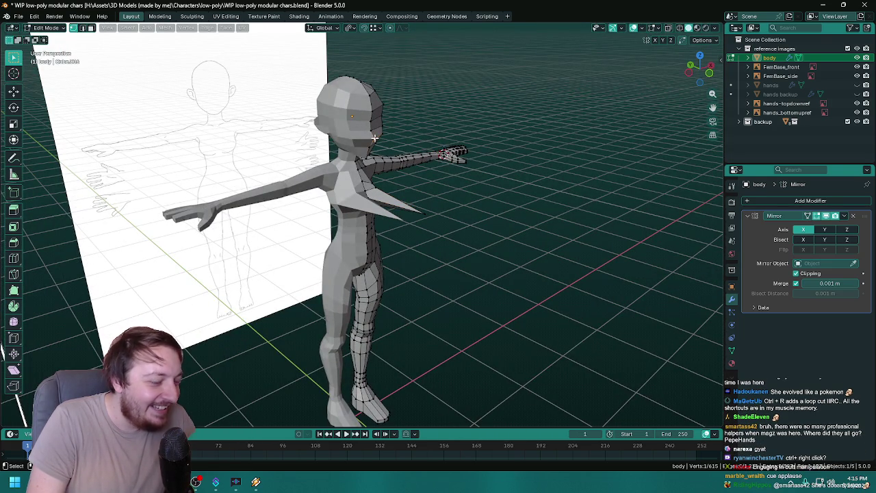
key("g")
key("y")
left_click(441, 157)
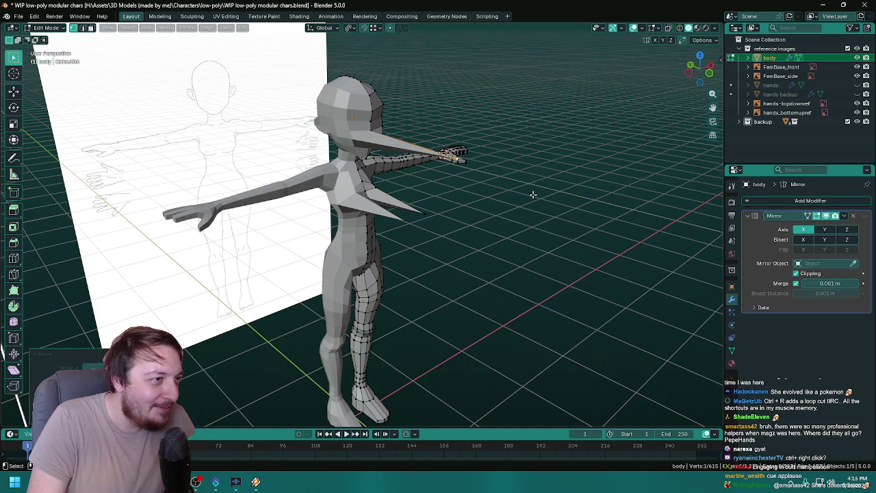
- Reposition another chest vertex, viewed from an angled side of the torso
left_click_drag(532, 194, 404, 180)
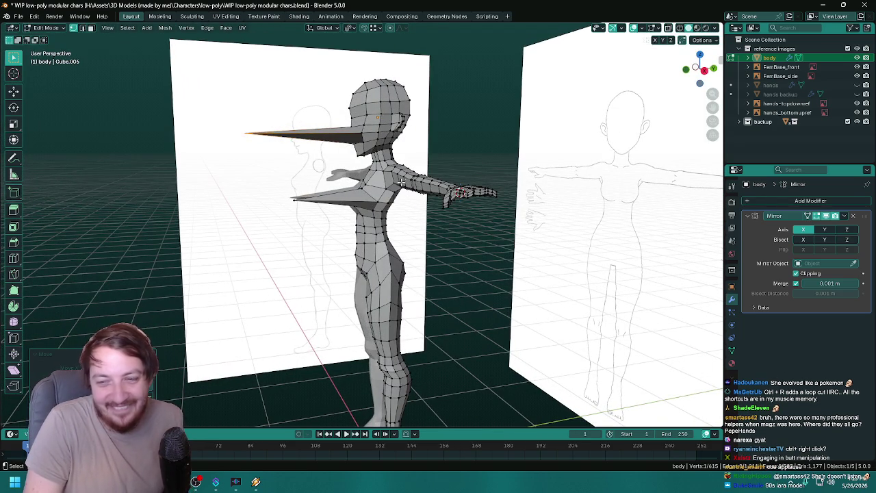
left_click_drag(406, 156, 424, 157)
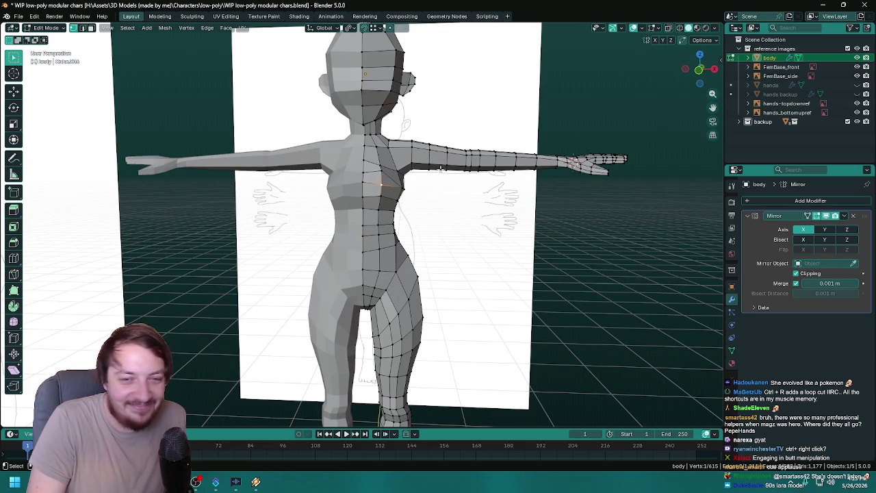
scroll("up", 3)
left_click_drag(410, 165, 379, 169)
scroll("up", 3)
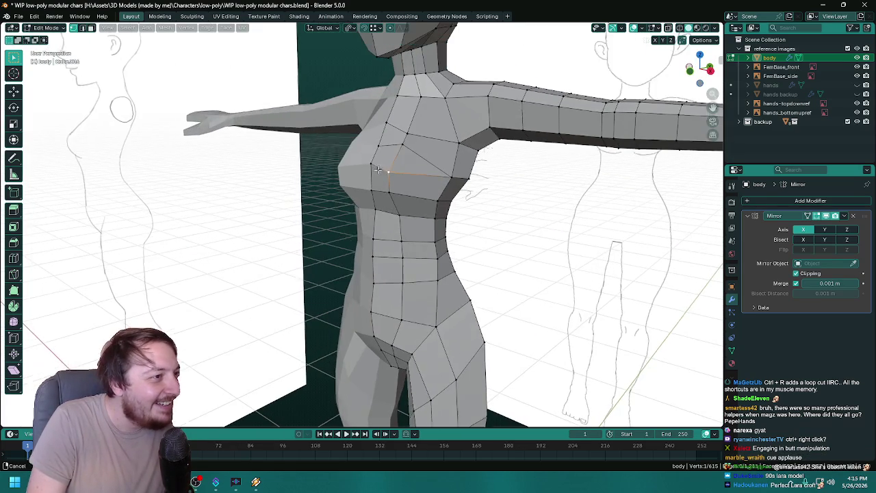
scroll("up", 3)
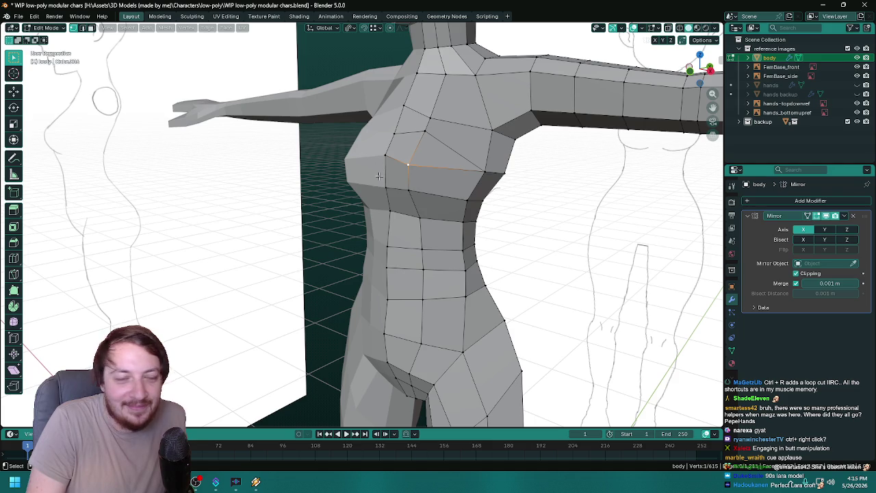
scroll("down", 3)
left_click_drag(379, 174, 475, 172)
scroll("up", 3)
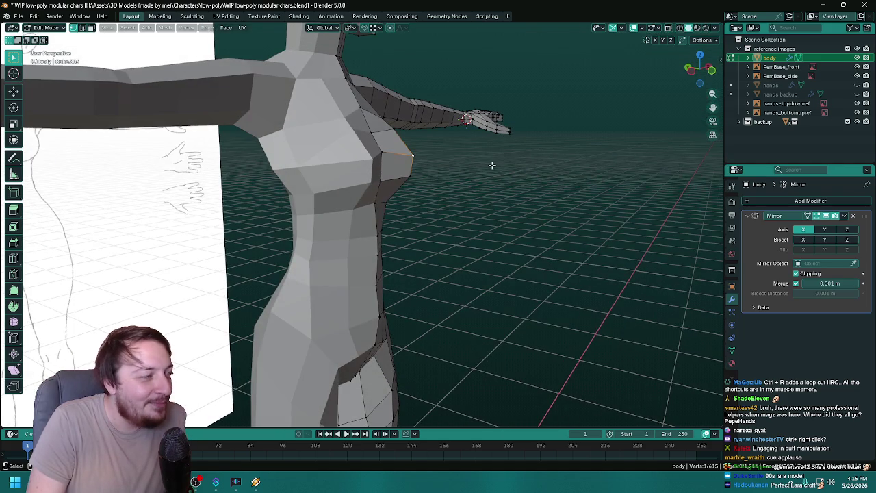
left_click_drag(390, 146, 436, 120)
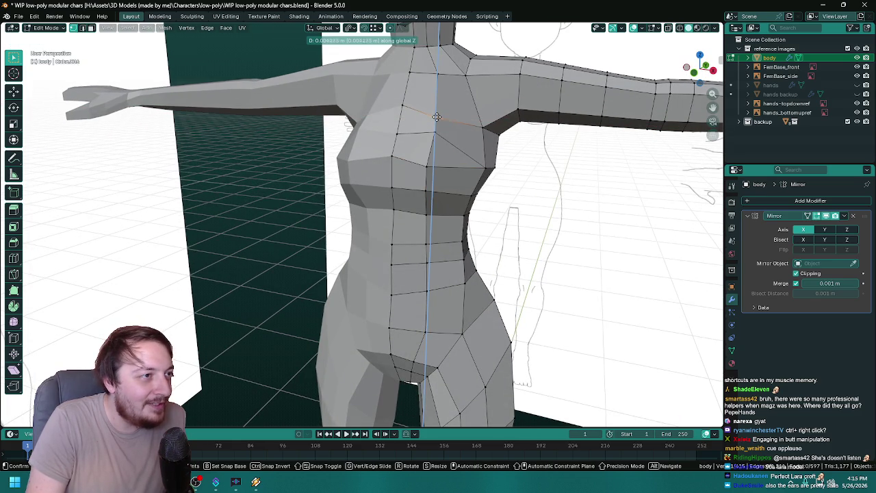
left_click(438, 114)
- Fine-tune a chest vertex's height and orbit around the torso to check the bust
left_click_drag(438, 114, 385, 115)
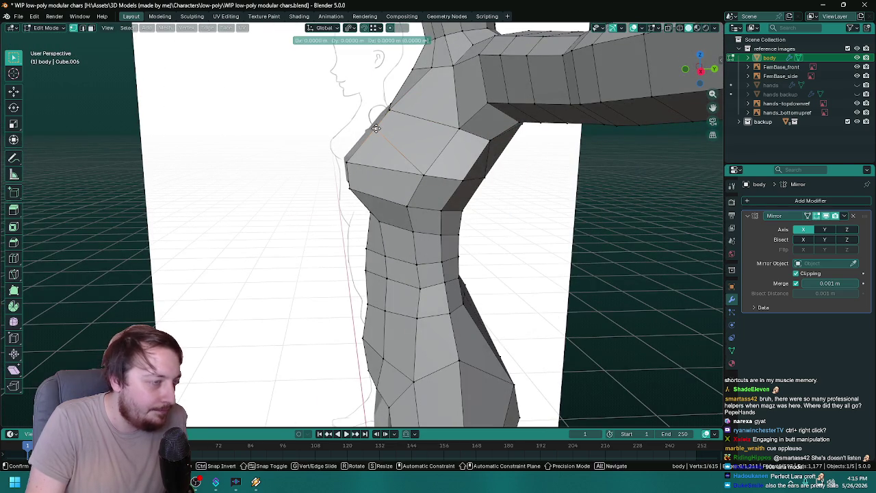
left_click(375, 124)
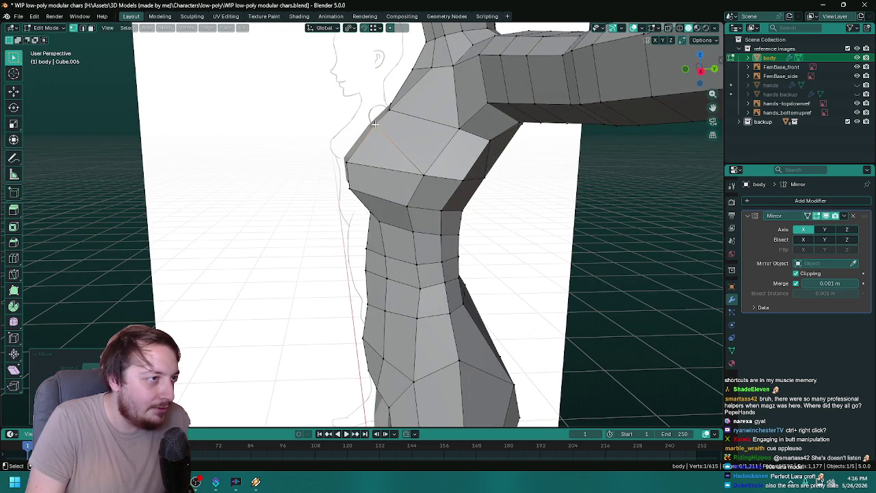
left_click_drag(416, 128, 259, 192)
scroll("down", 3)
scroll("down", 3)
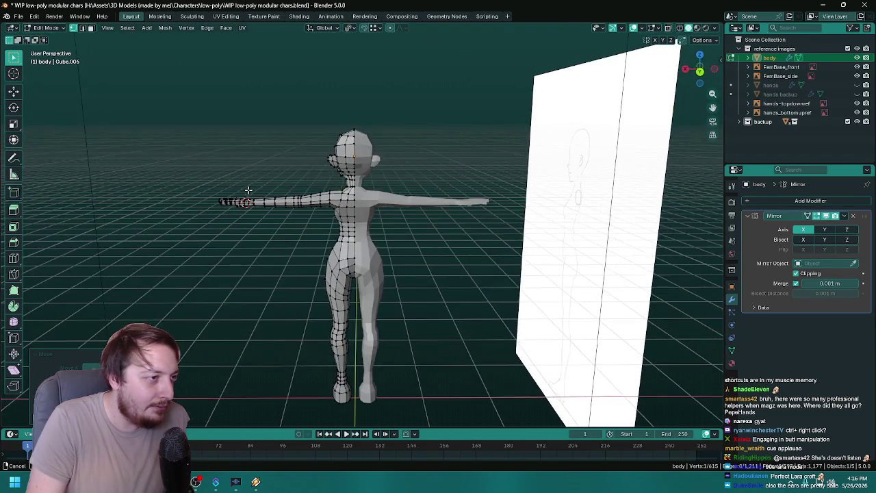
- Move the selected chest vertex forward along Y to deepen the bust, checking from the side
scroll("up", 3)
scroll("up", 3)
scroll("up", 3)
scroll("up", 3)
left_click_drag(300, 194, 444, 186)
scroll("up", 3)
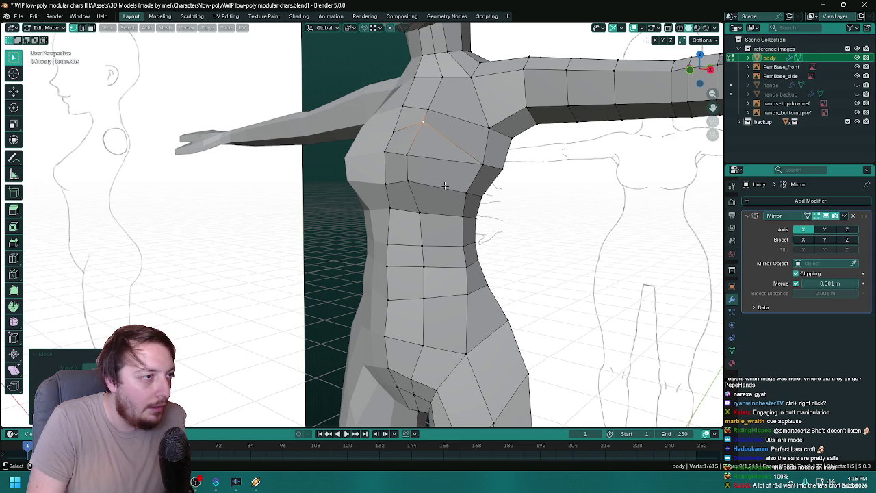
scroll("down", 3)
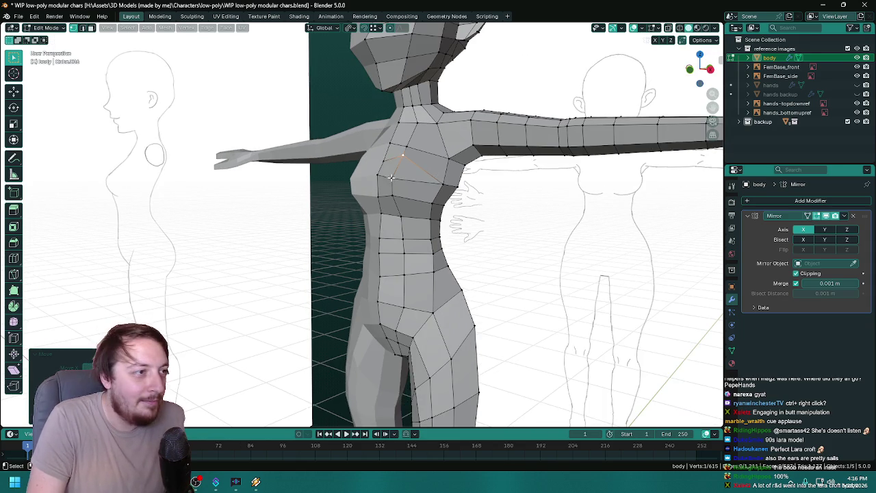
left_click_drag(391, 178, 482, 244)
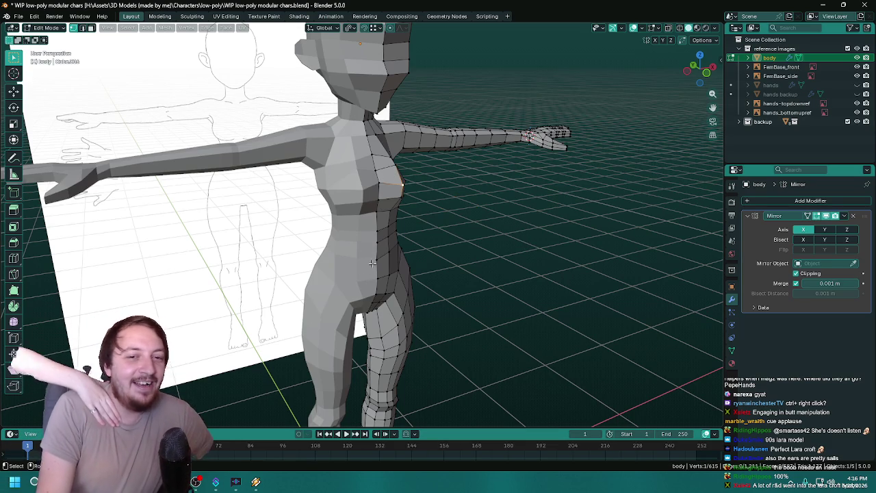
left_click_drag(374, 265, 272, 283)
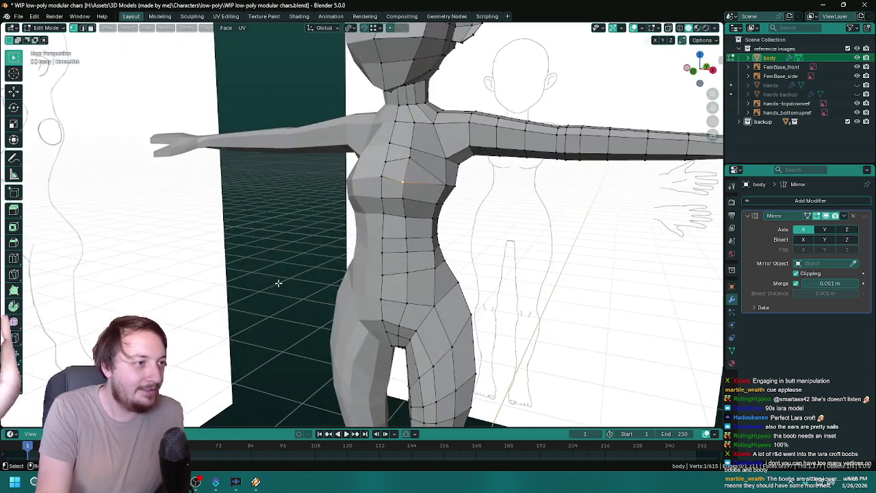
left_click_drag(450, 260, 398, 155)
scroll("up", 3)
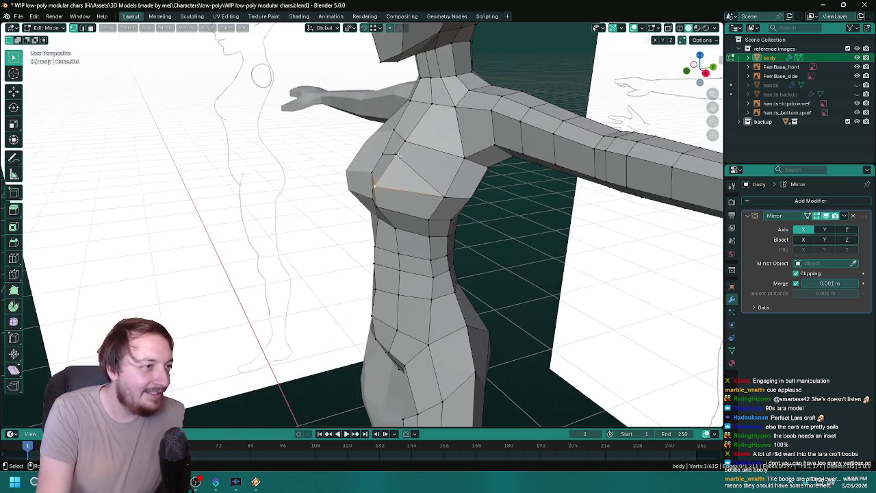
key("y")
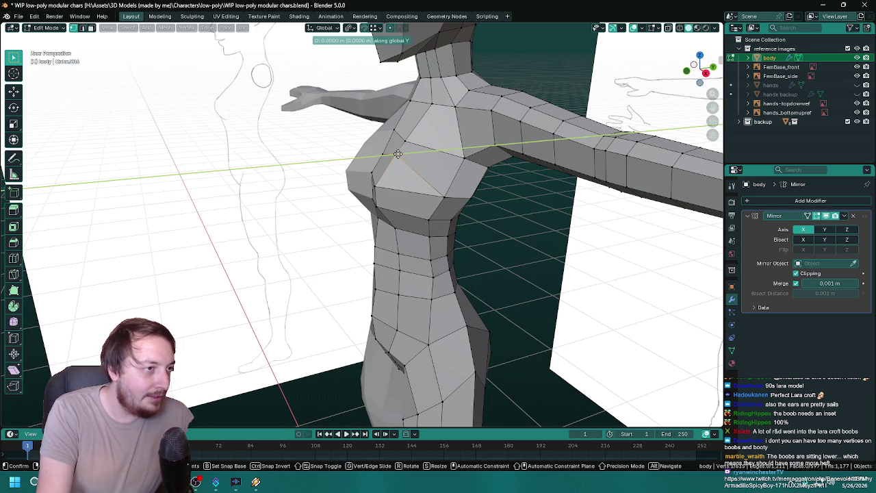
left_click(400, 155)
left_click_drag(401, 154, 396, 167)
left_click_drag(463, 243, 430, 336)
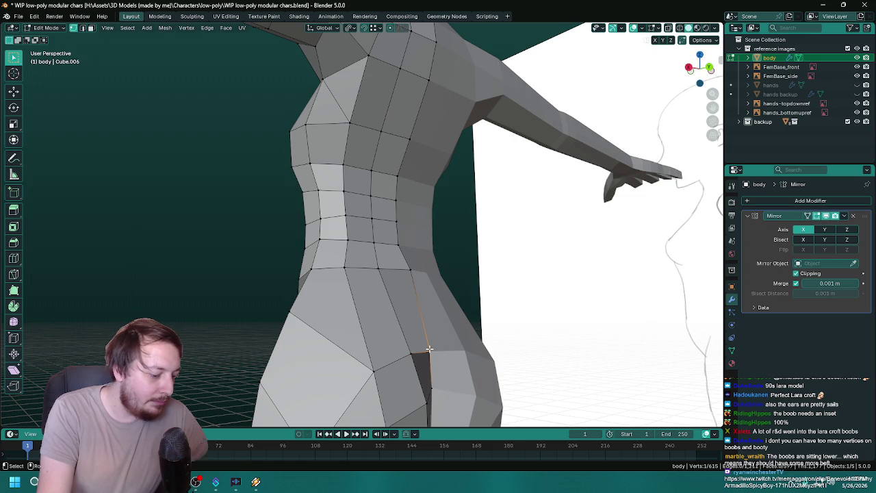
- Tuck the buttock-crease vertex in on Z and Y, then vertex-slide it down the crease
key("g")
key("z")
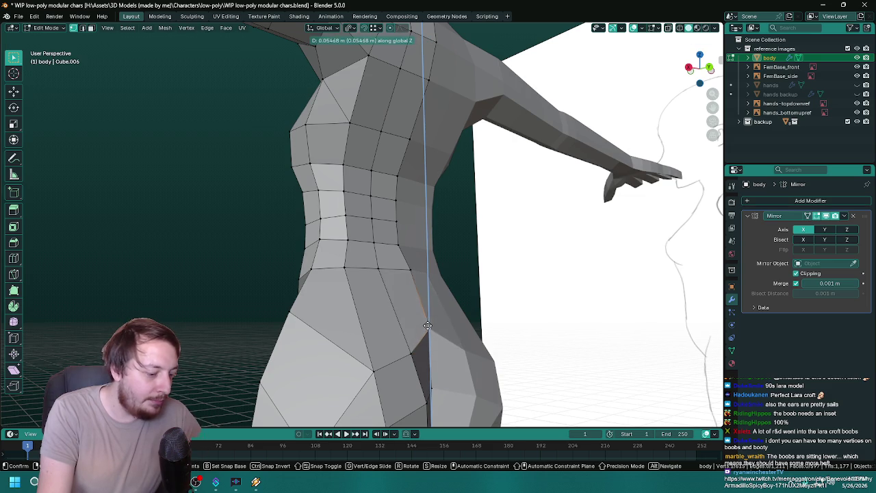
key("y")
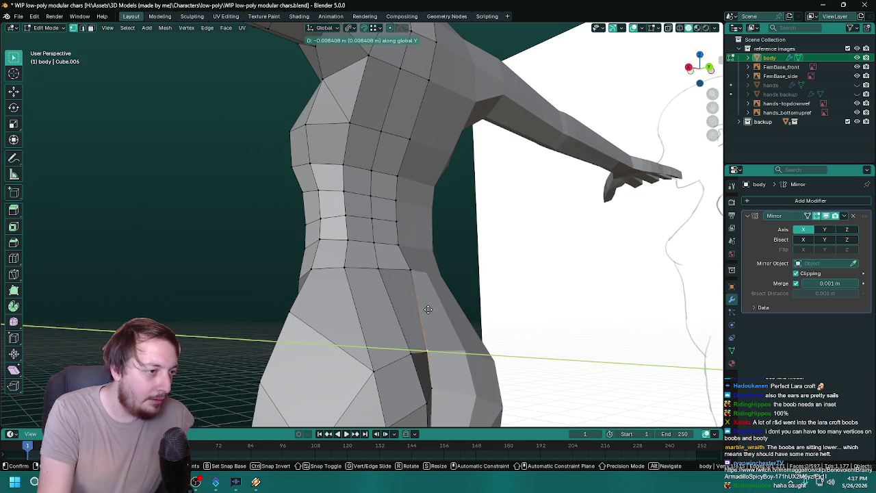
key("z")
left_click(429, 307)
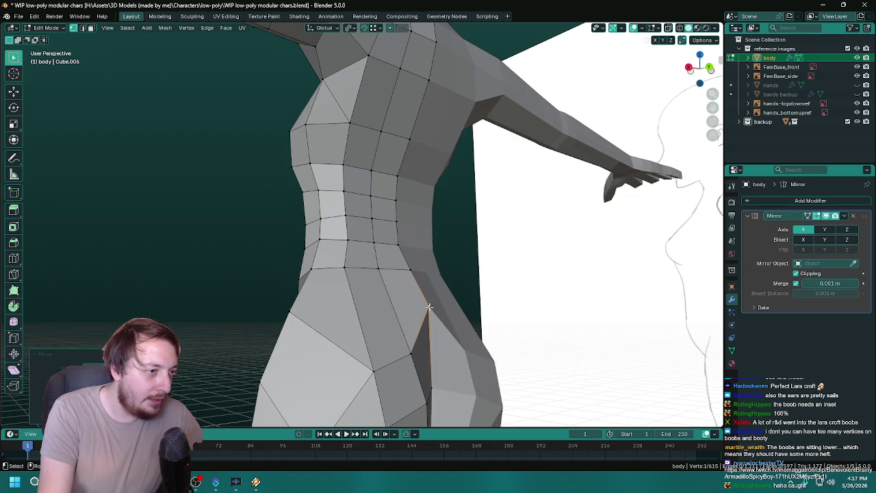
key("g")
key("y")
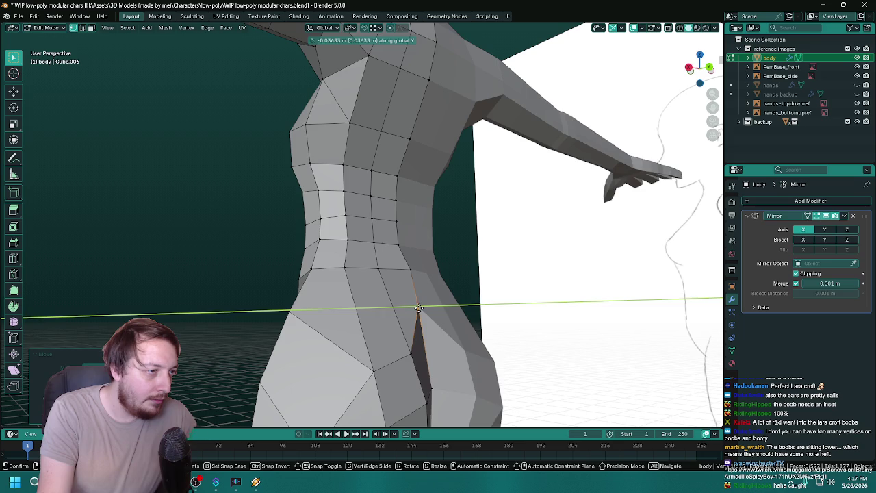
left_click(419, 308)
left_click_drag(464, 310, 382, 306)
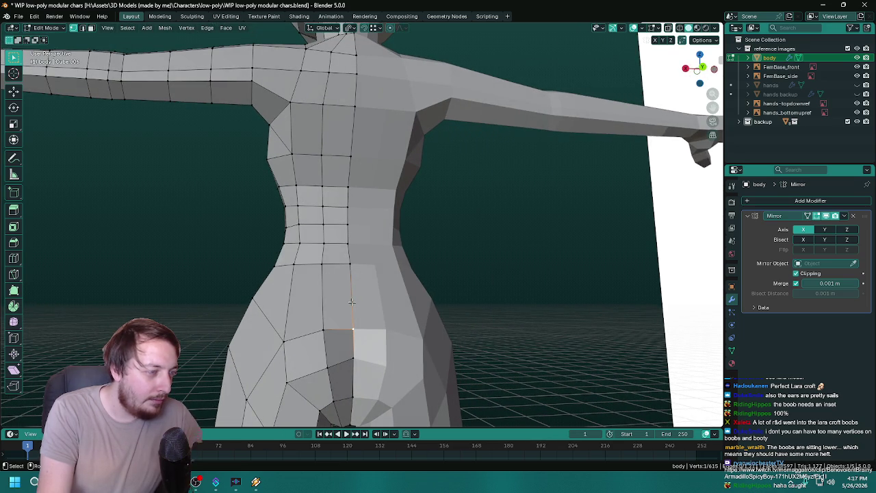
key("g")
key("g")
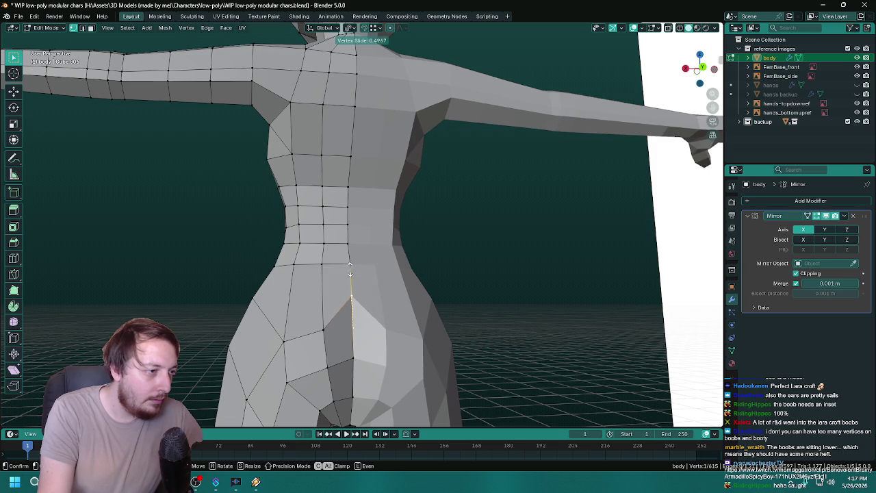
left_click(358, 305)
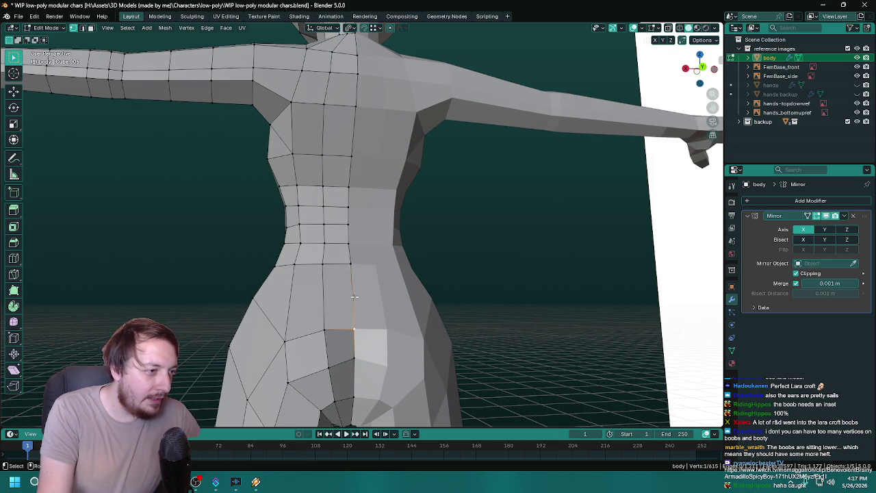
left_click_drag(355, 296, 400, 306)
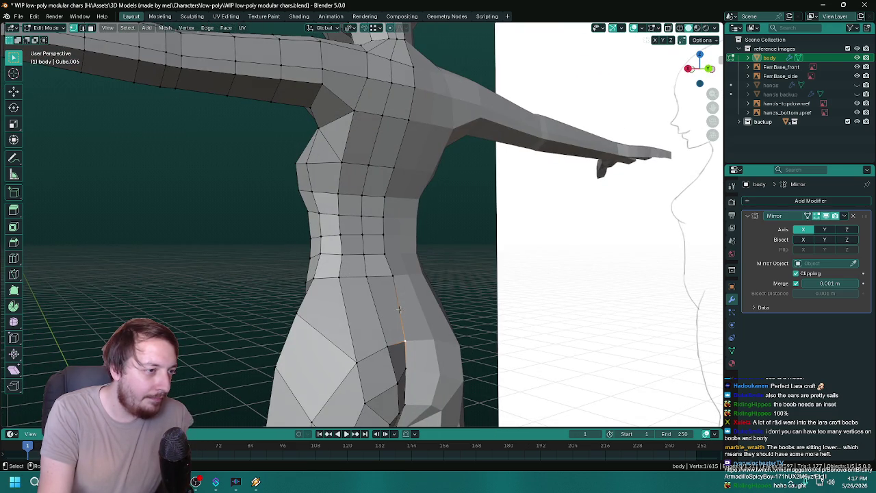
left_click_drag(400, 310, 375, 312)
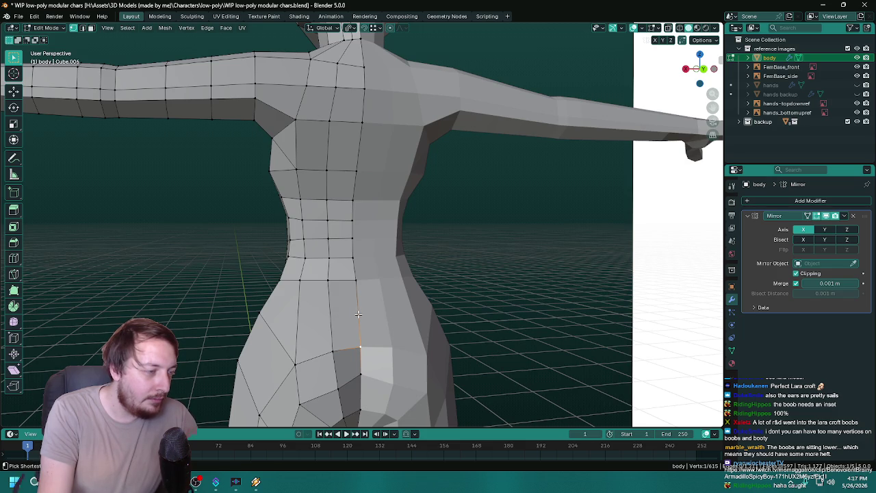
- Insert a new loop cut around the hips just below the waist
key("ctrl+r")
left_click(358, 313)
left_click(366, 311)
left_click_drag(366, 312, 424, 302)
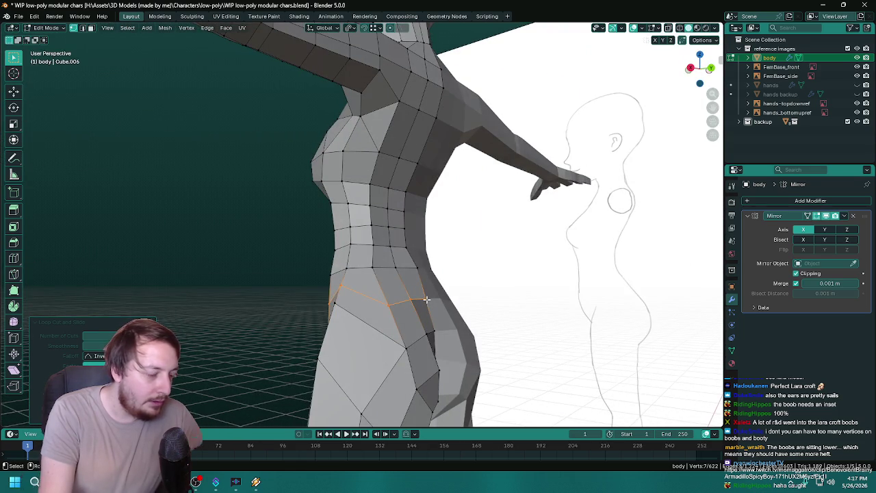
- Shift the new hip loop front-to-back, redoing it as a smaller move
key("g")
key("y")
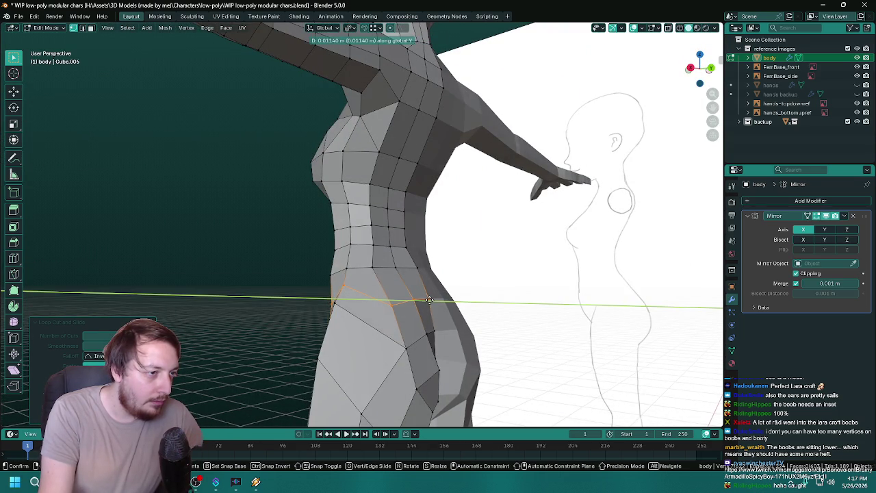
left_click(429, 299)
key("ctrl+z")
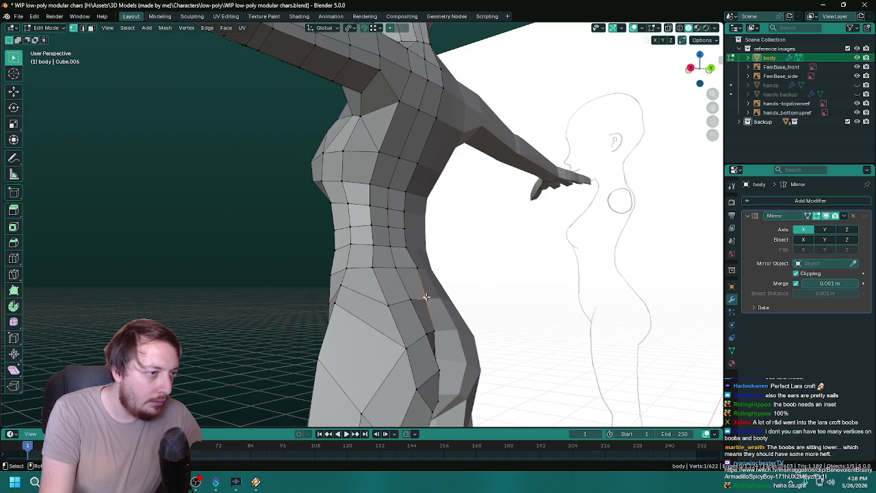
key("g")
key("y")
left_click(429, 299)
left_click_drag(458, 299, 453, 298)
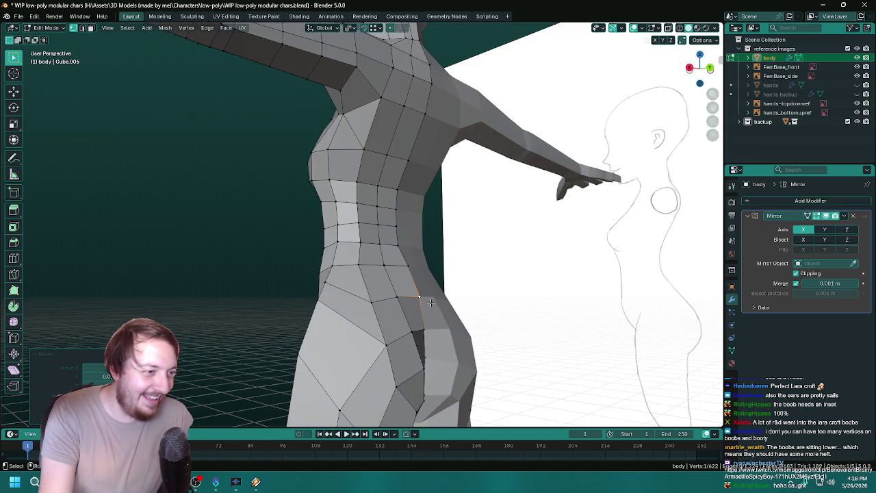
- Try repositioning a crease vertex along Z and Y, then revert the change
key("g")
key("g")
key("g")
key("z")
key("y")
left_click(428, 300)
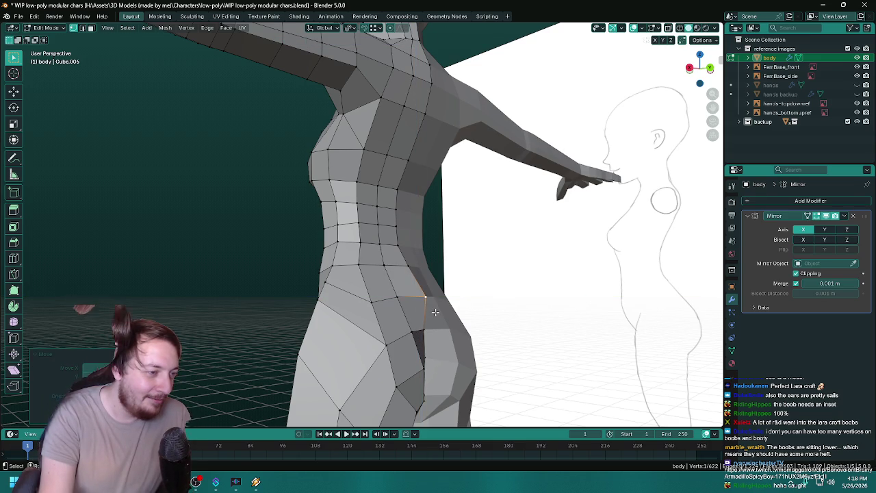
key("ctrl+z")
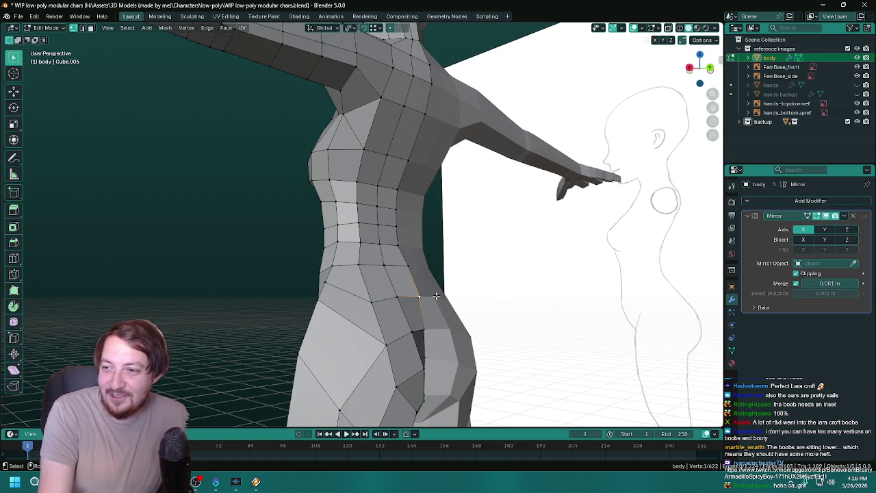
scroll("up", 3)
scroll("up", 3)
scroll("down", 3)
left_click_drag(473, 326, 440, 323)
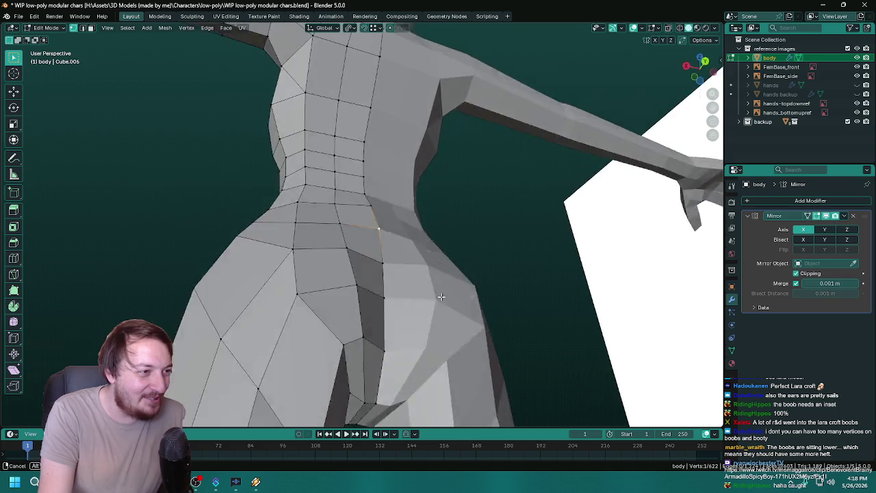
left_click_drag(440, 323, 476, 303)
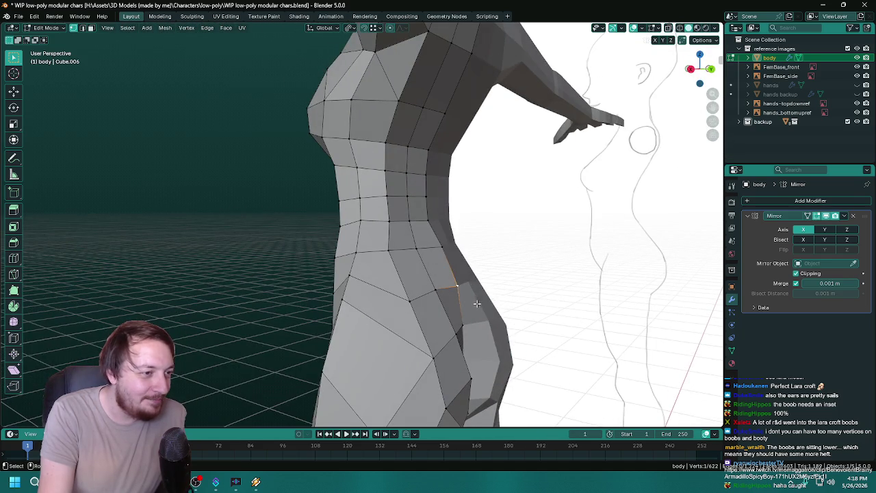
- Move the crease vertex down, then adjust it sideways on X and front-to-back on Y
key("g")
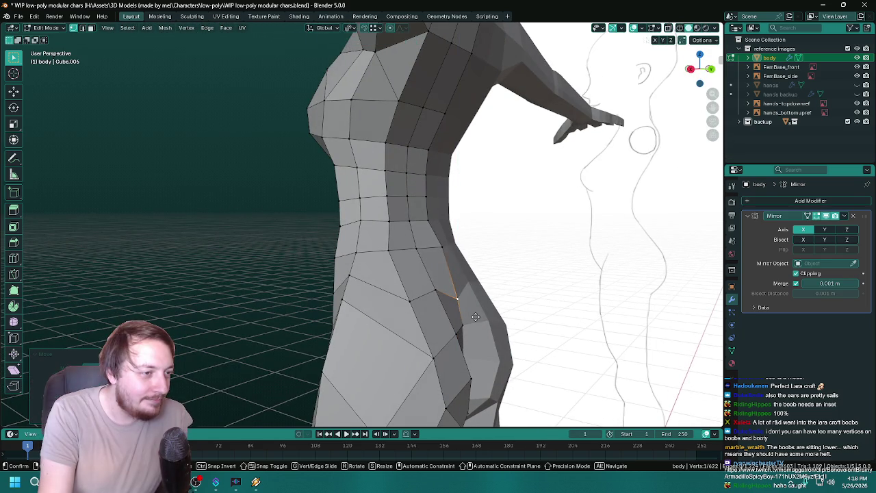
left_click(475, 317)
key("g")
key("x")
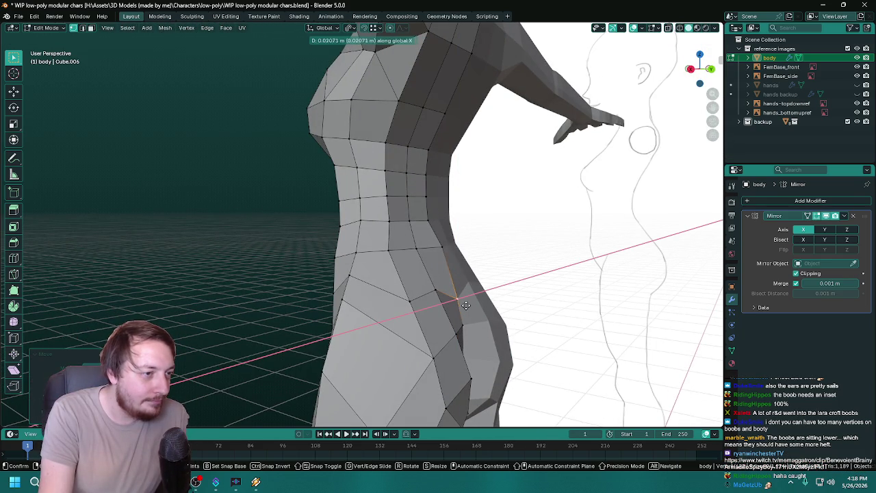
left_click(458, 298)
key("g")
key("y")
left_click(467, 299)
left_click_drag(466, 299, 466, 292)
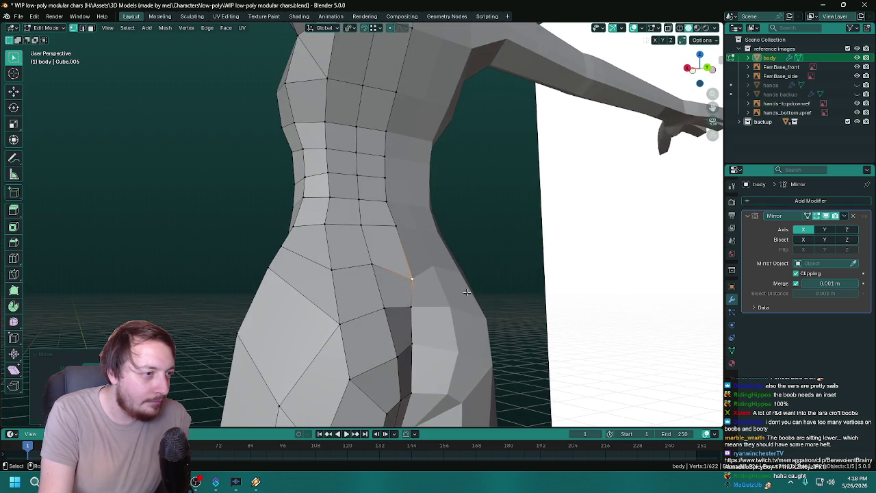
- Slide the hip-loop vertex above the crease along its edge to reshape the hip line
left_click(370, 265)
key("g")
key("z")
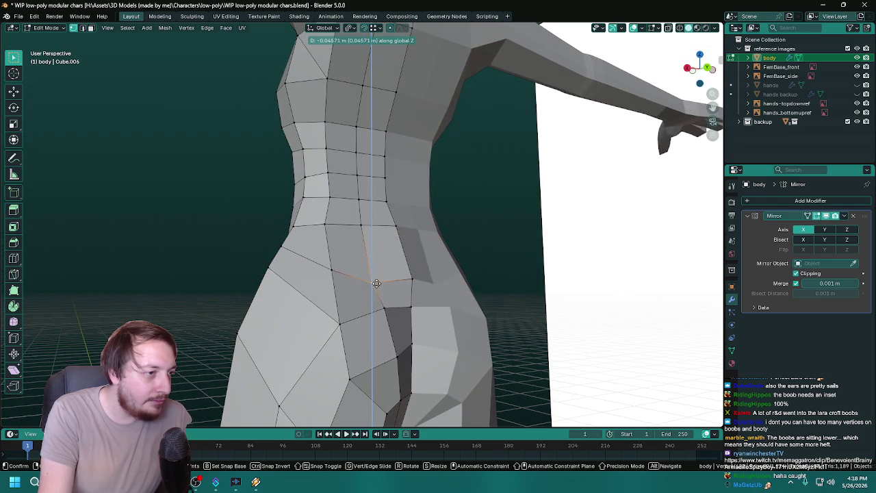
key("g")
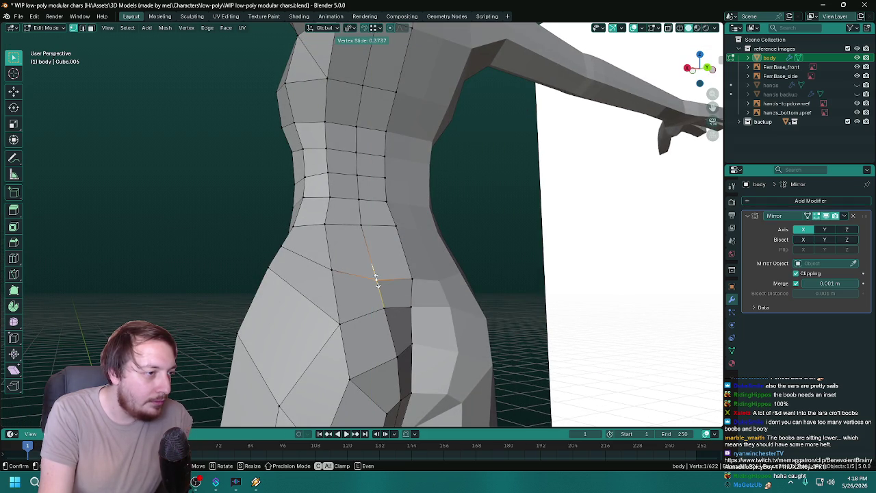
left_click(379, 276)
left_click_drag(378, 276, 440, 285)
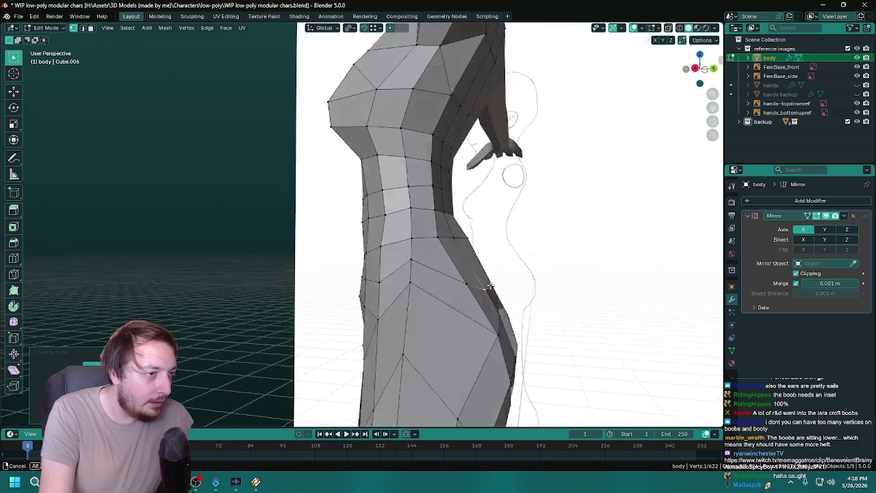